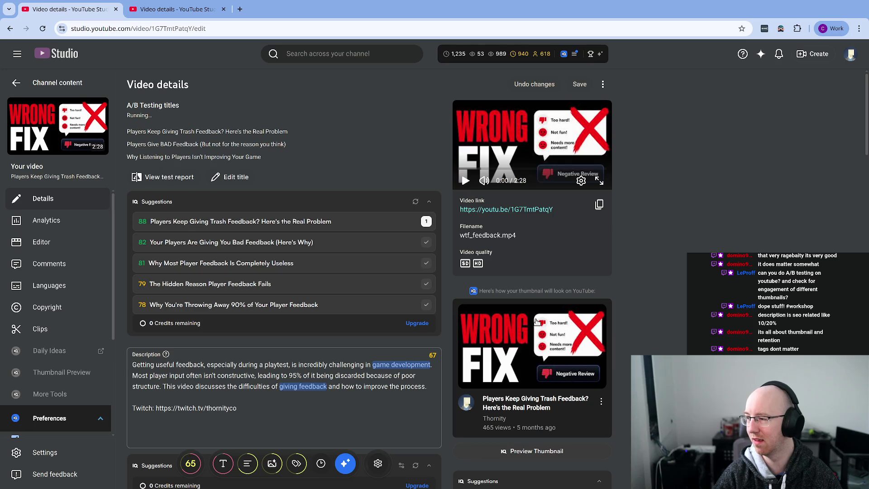
Step: Open Most Games Fail This Simple Design Test from Channel content and view its thumbnail test report
click(16, 82)
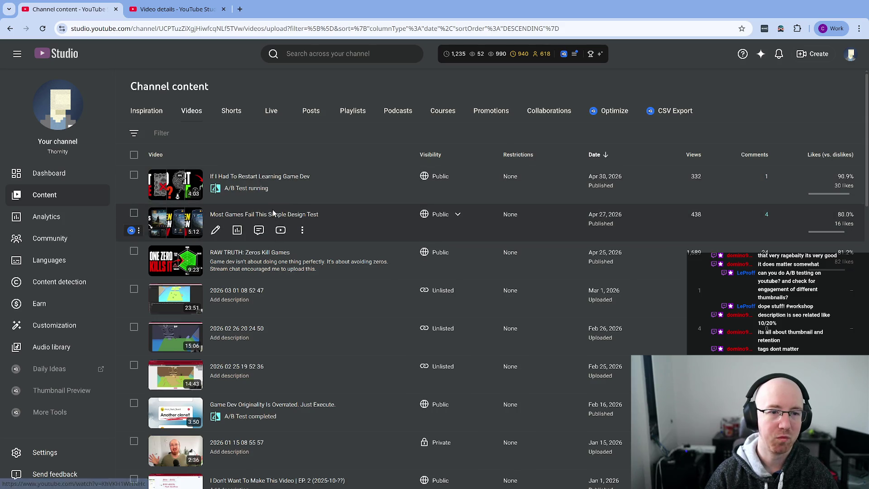
click(238, 216)
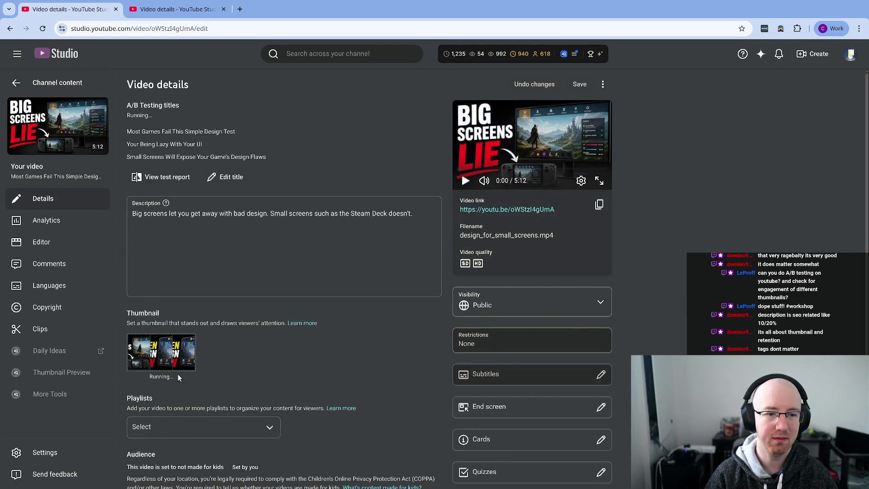
scroll(248, 355, down, 3)
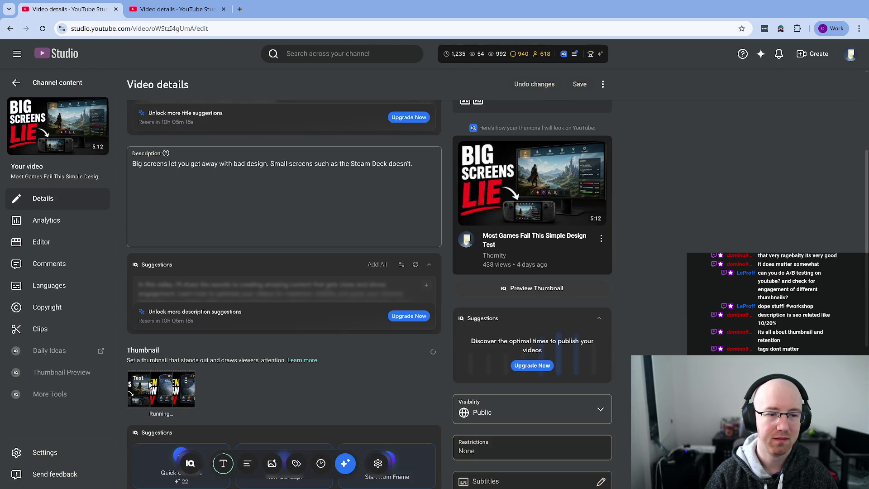
click(185, 382)
click(227, 385)
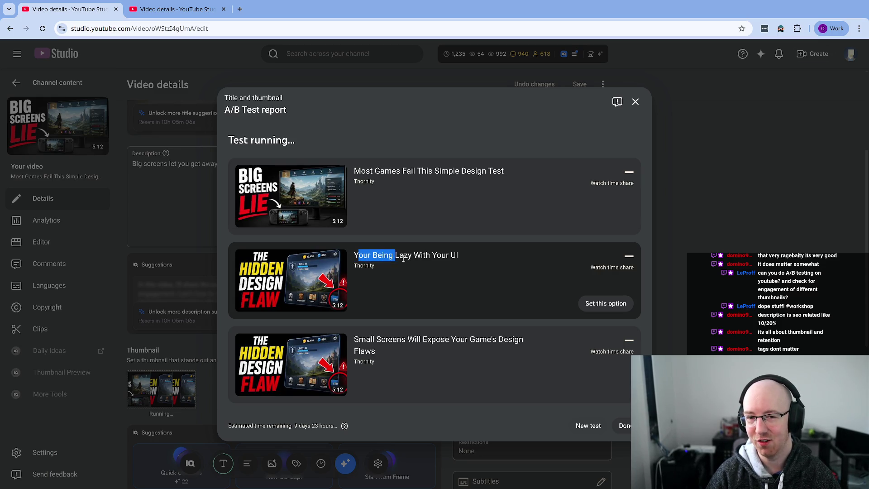
Step: Select and deselect part of the variant titles, then close the A/B test report
drag(400, 257, 440, 257)
click(356, 256)
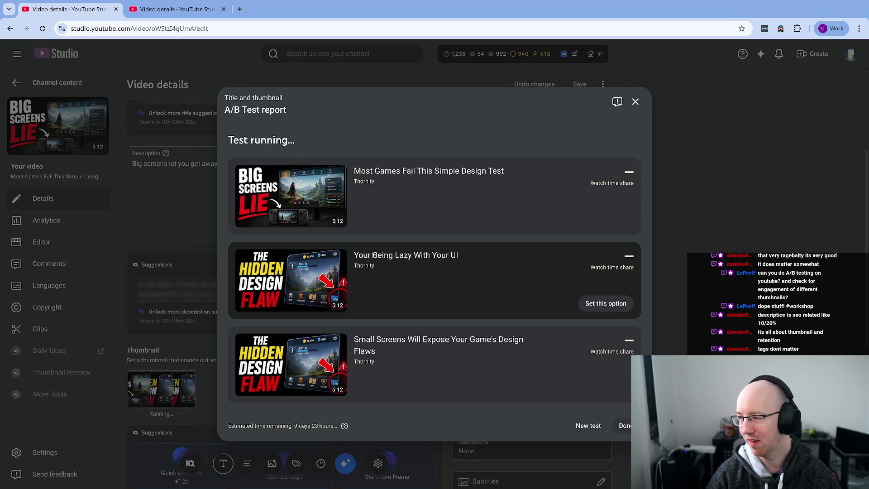
drag(385, 259, 407, 257)
click(643, 282)
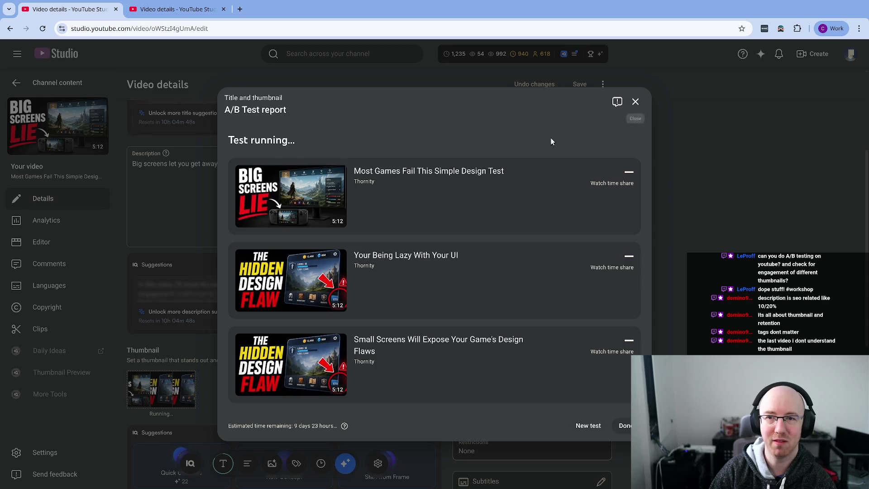
click(30, 80)
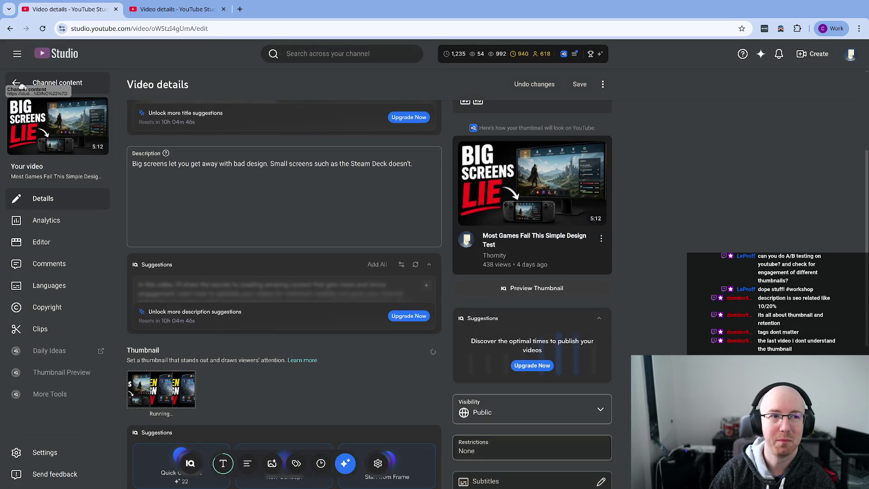
Step: Open the If I Had To Restart Learning Game Dev details, then return to Channel content
click(32, 82)
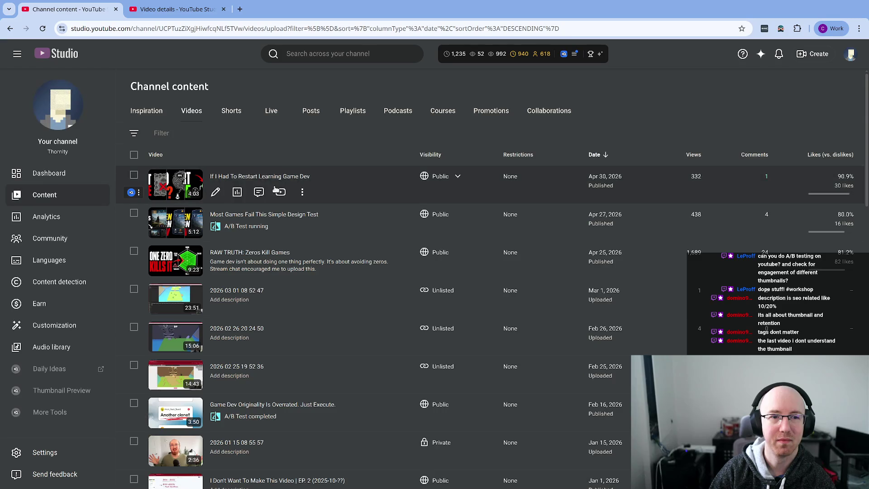
click(263, 178)
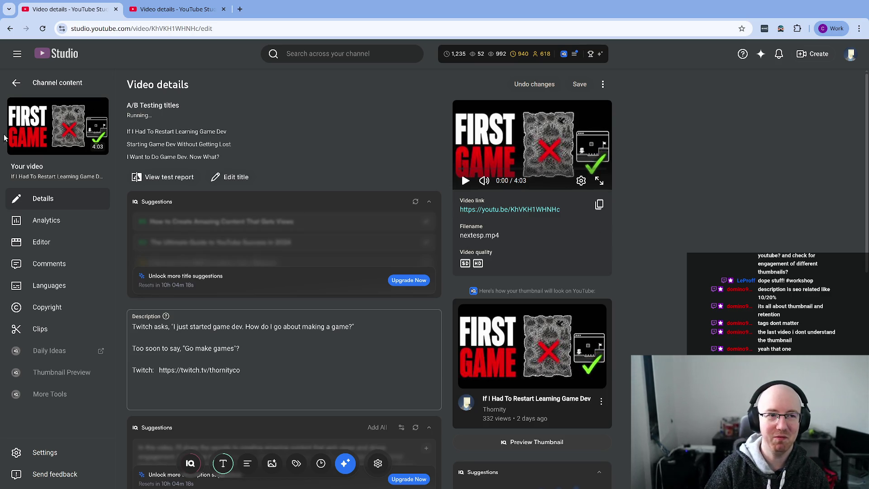
click(50, 82)
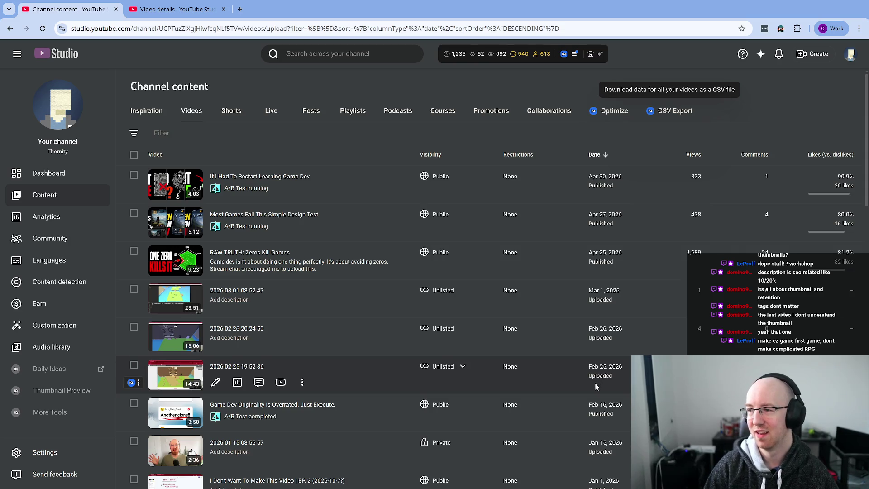
Step: Scroll the videos list and open A cute farm automation game's details in a new tab
mouse_move(495, 89)
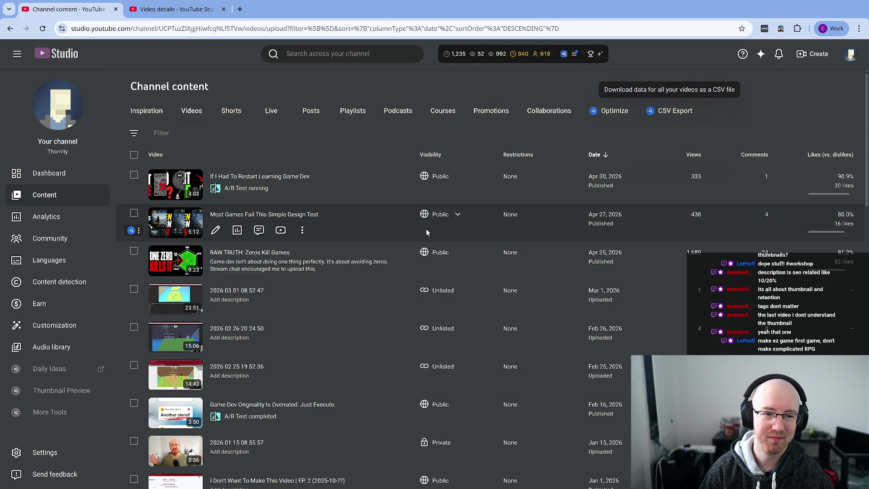
scroll(426, 230, down, 15)
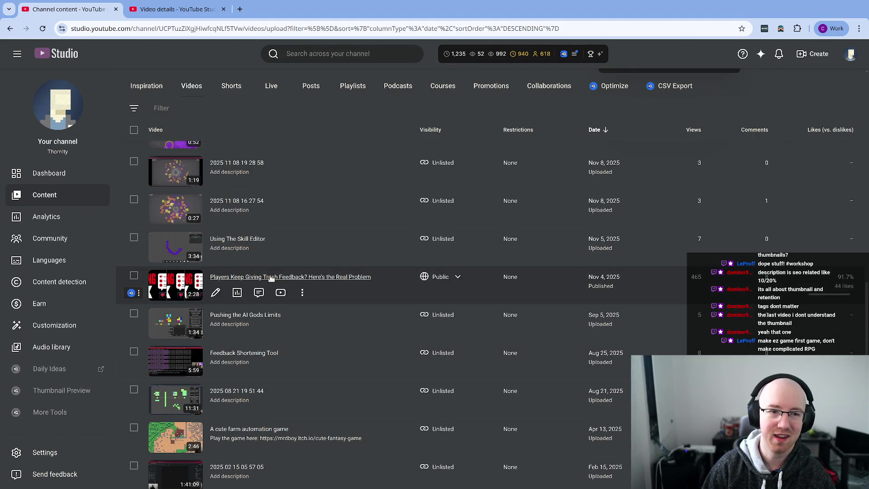
scroll(271, 278, up, 2)
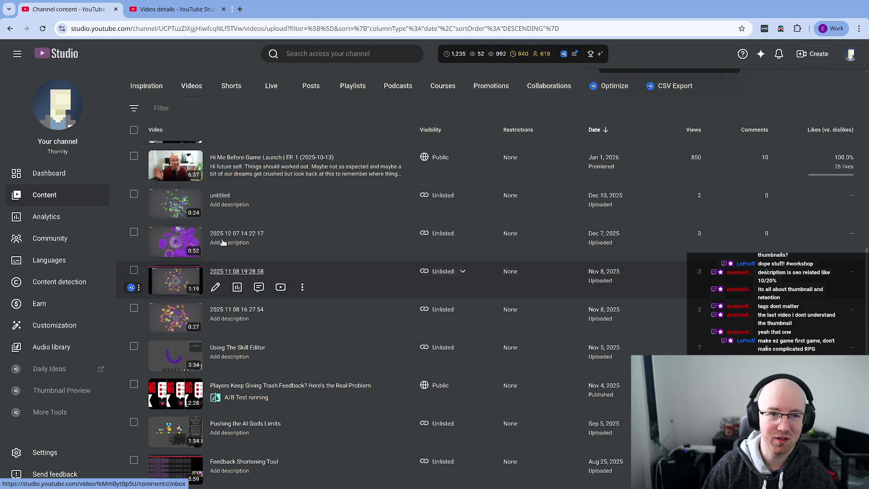
scroll(267, 285, down, 1)
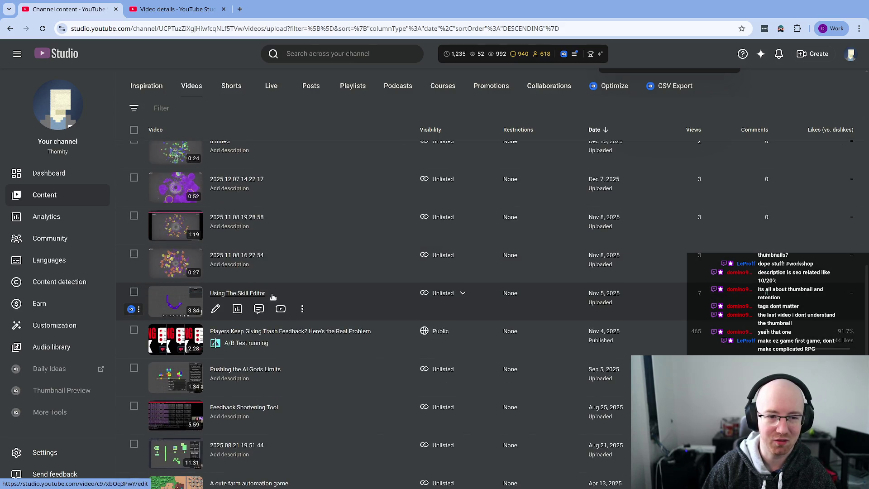
scroll(254, 326, down, 3)
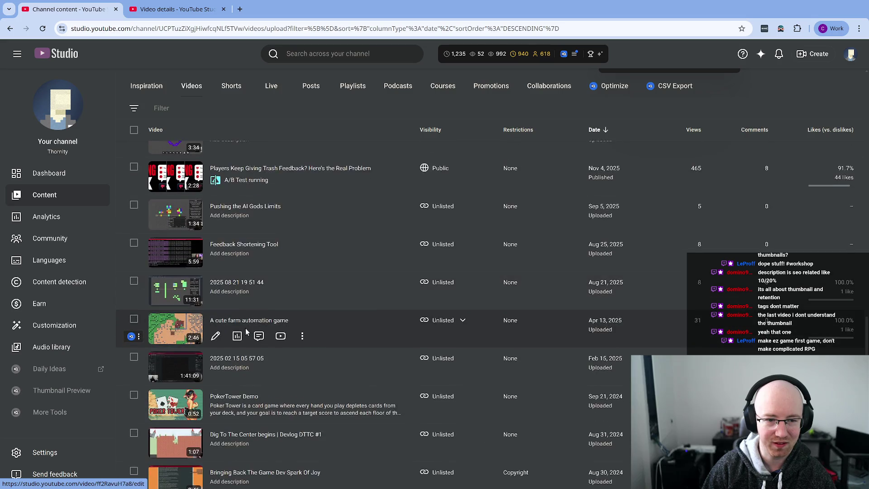
middle_click(170, 335)
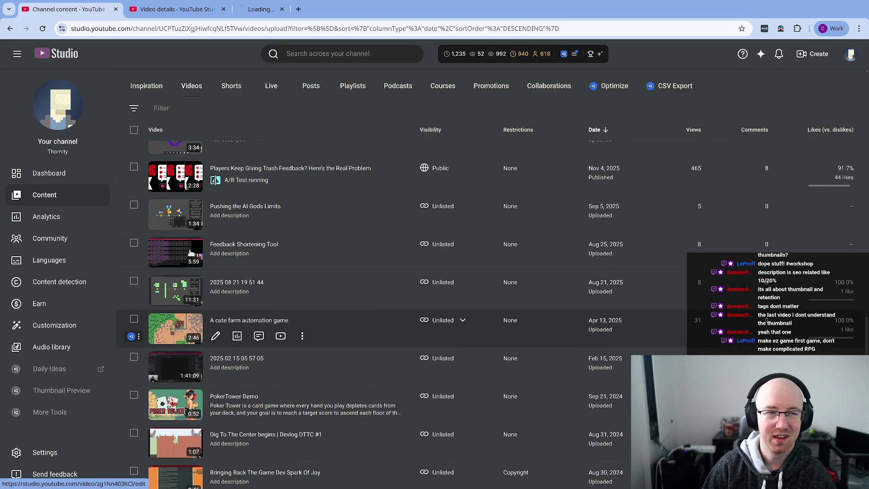
key(ctrl+Tab)
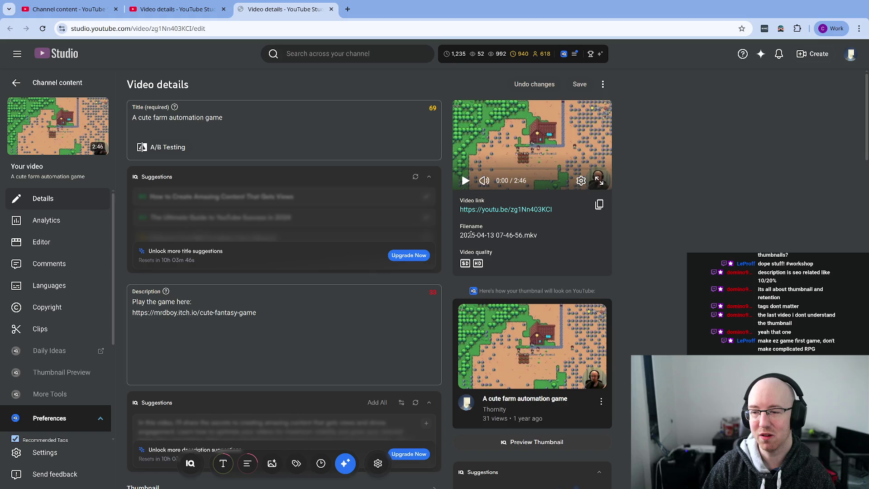
Step: Open the farm game's public watch page in a new tab and turn its sound on
middle_click(489, 211)
key(ctrl+Tab)
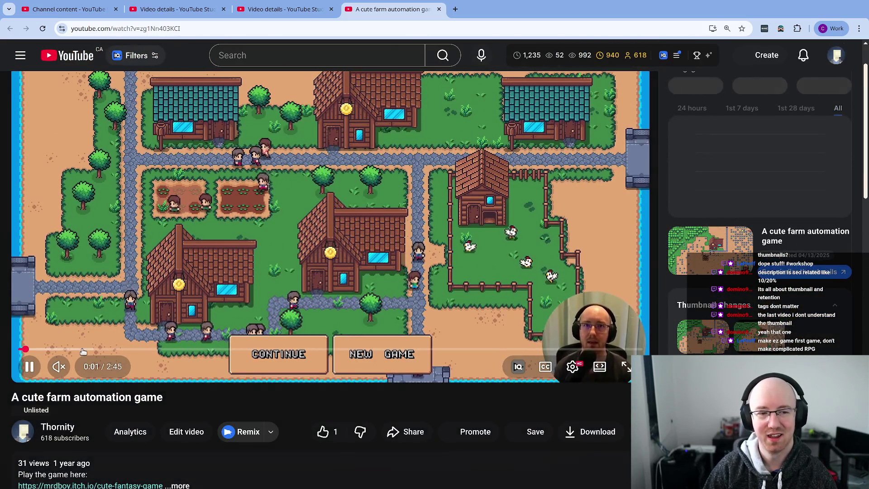
click(59, 366)
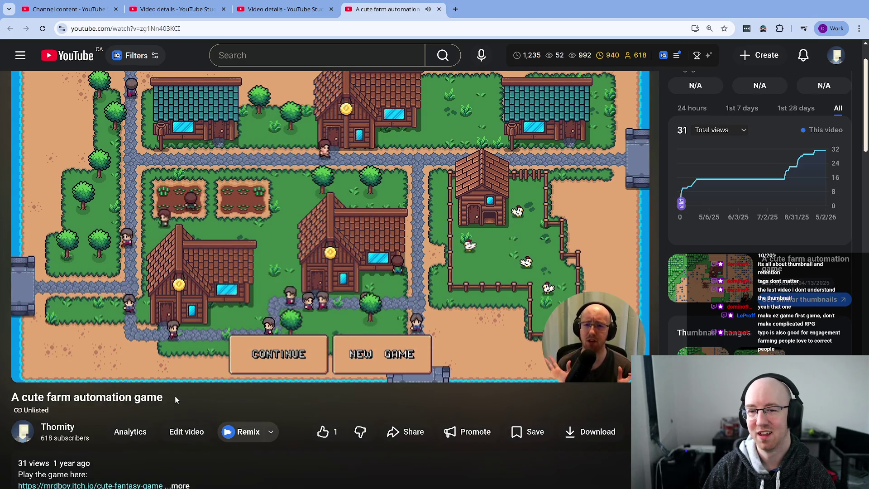
Step: Rewind the farm game video to 0:00 and play it with sound
drag(50, 349, 3, 349)
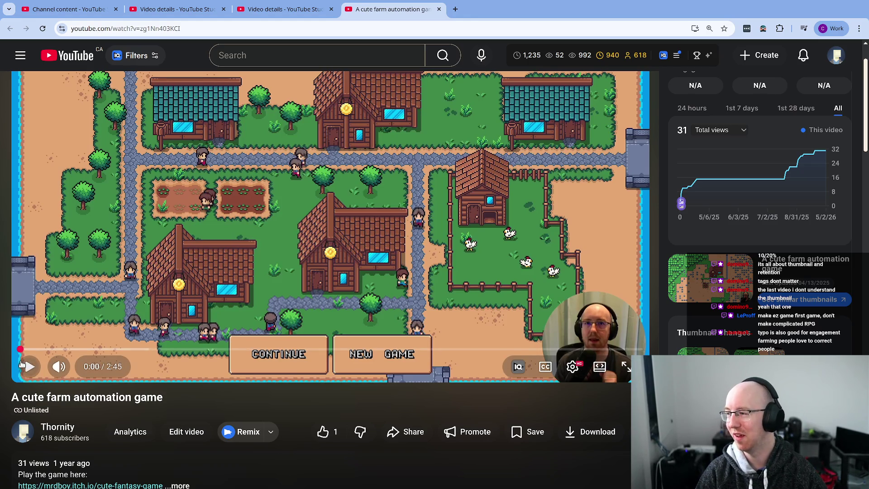
click(28, 366)
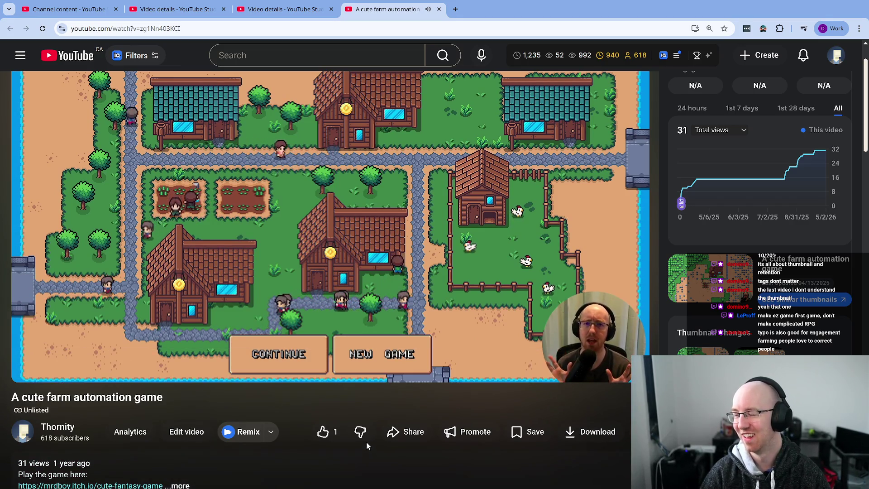
scroll(362, 443, up, 1)
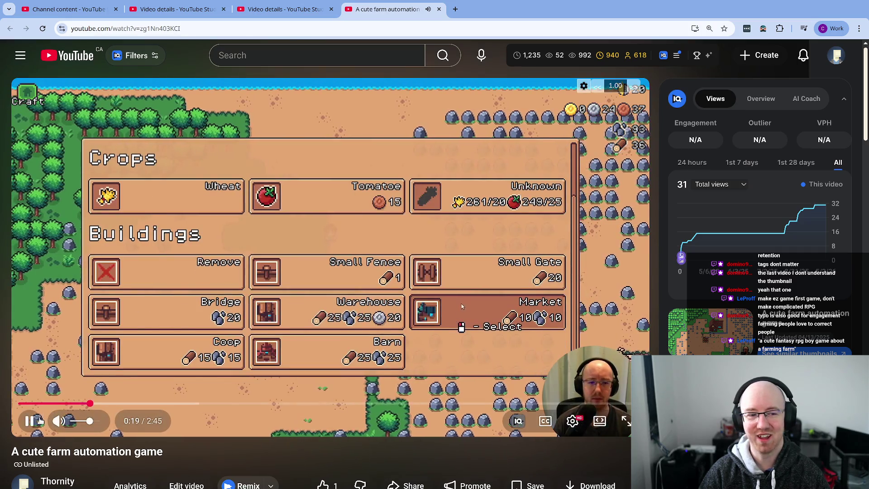
Step: Pause the video, jump back five seconds, and pause again at 0:17
click(30, 421)
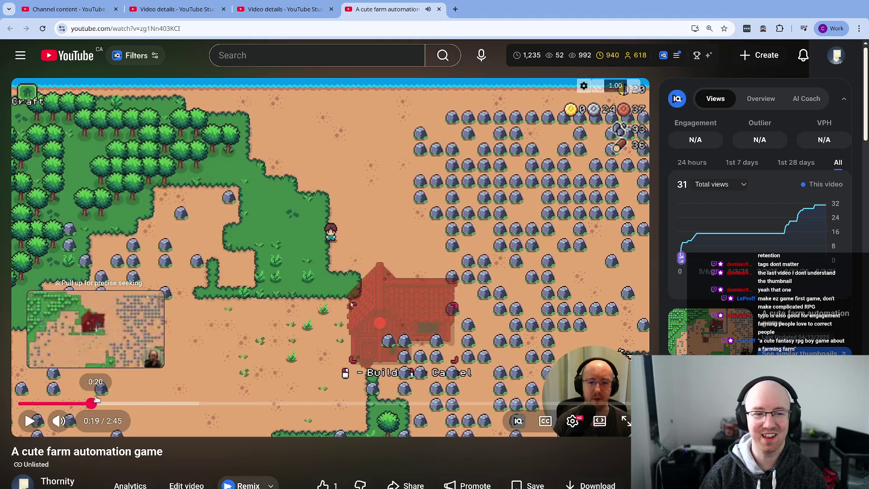
key(Left)
key(space)
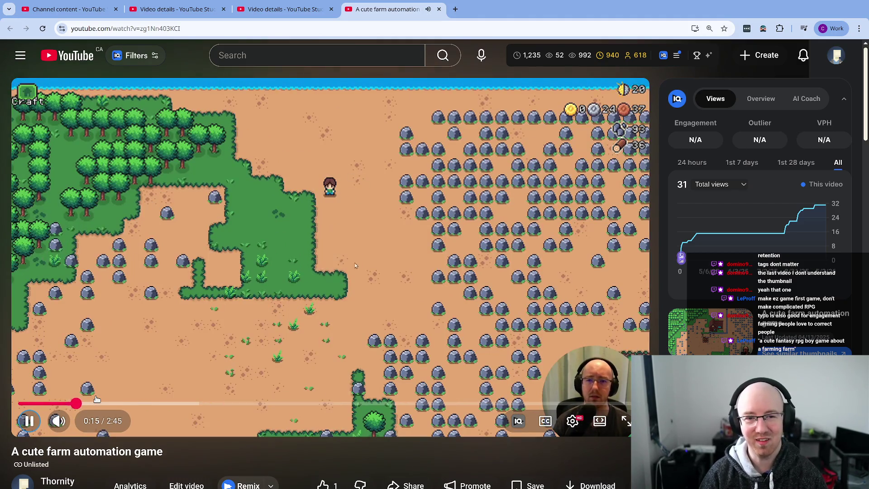
key(space)
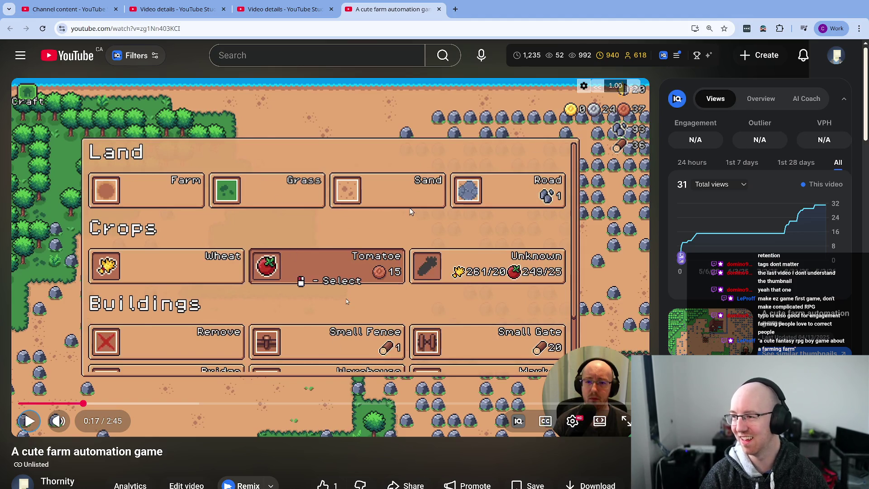
Step: Watch past the market inventory and build menu, then jump to about 2:10 and play
click(346, 298)
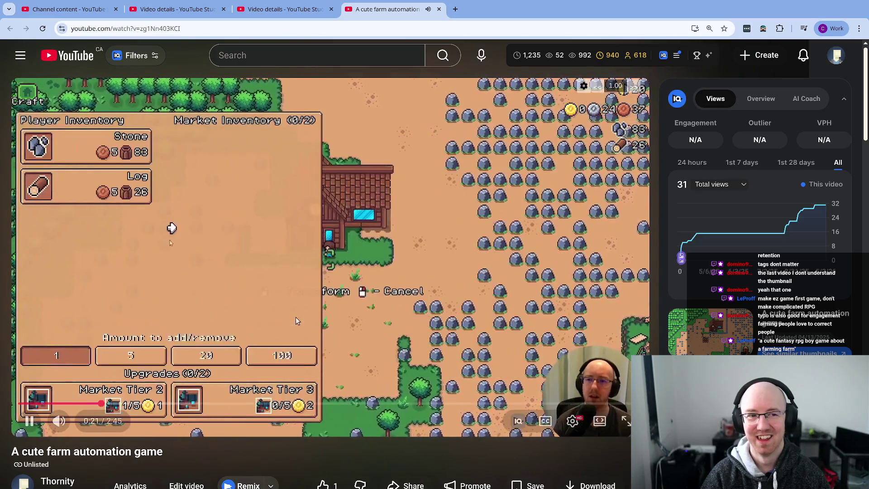
click(137, 139)
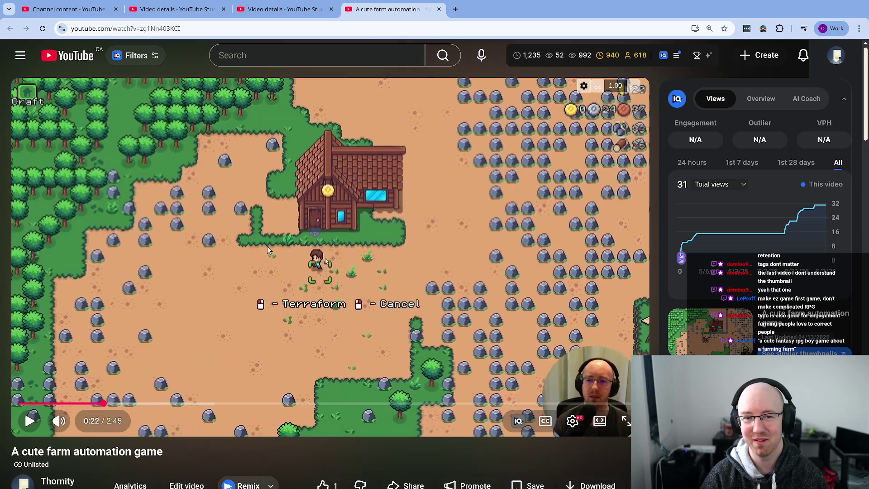
click(348, 311)
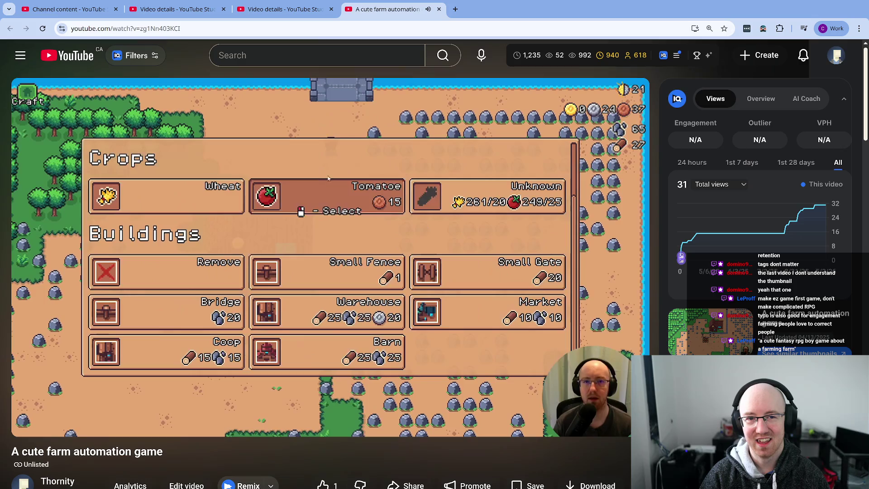
click(426, 281)
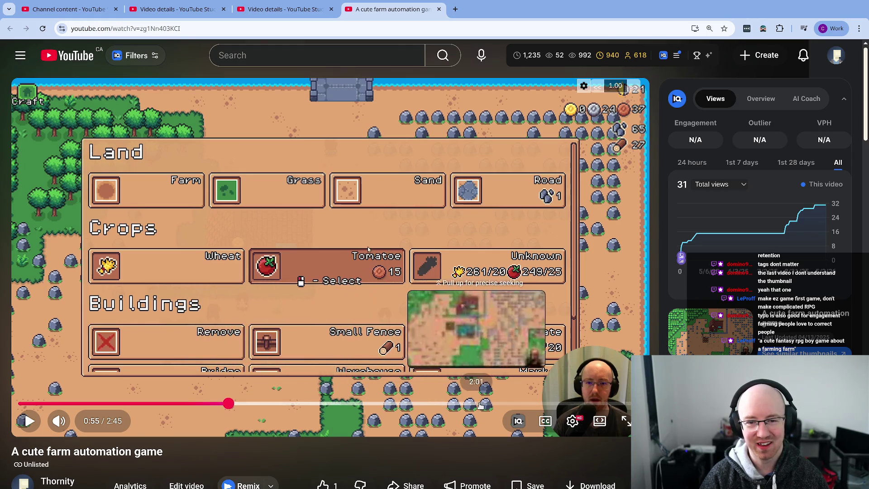
click(513, 404)
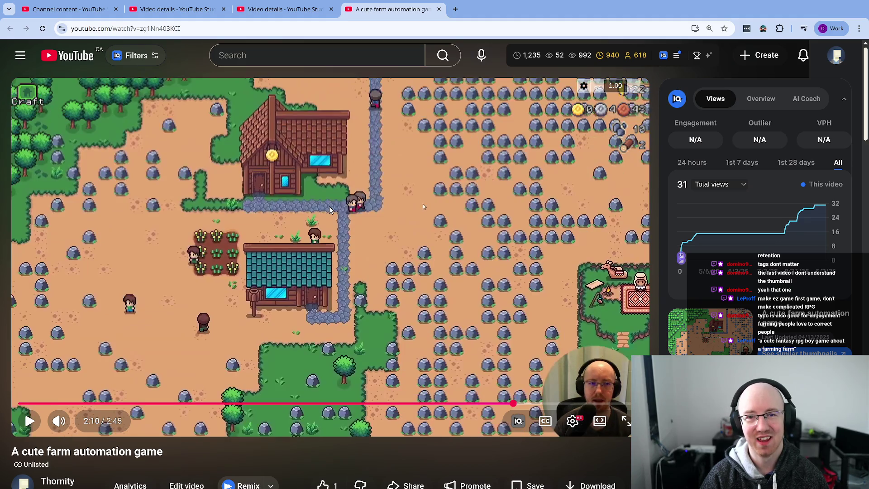
click(387, 217)
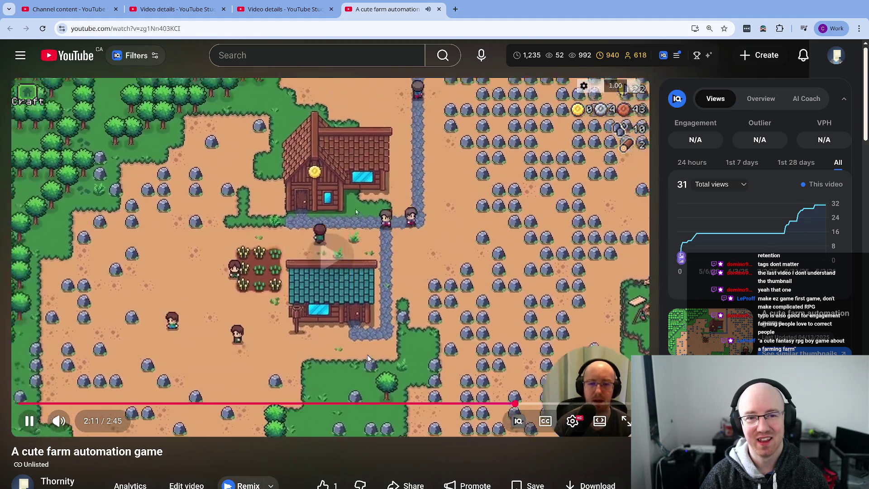
Step: Play the farm video from 2:13, pausing at 2:19, the building menu, and 2:35
click(442, 289)
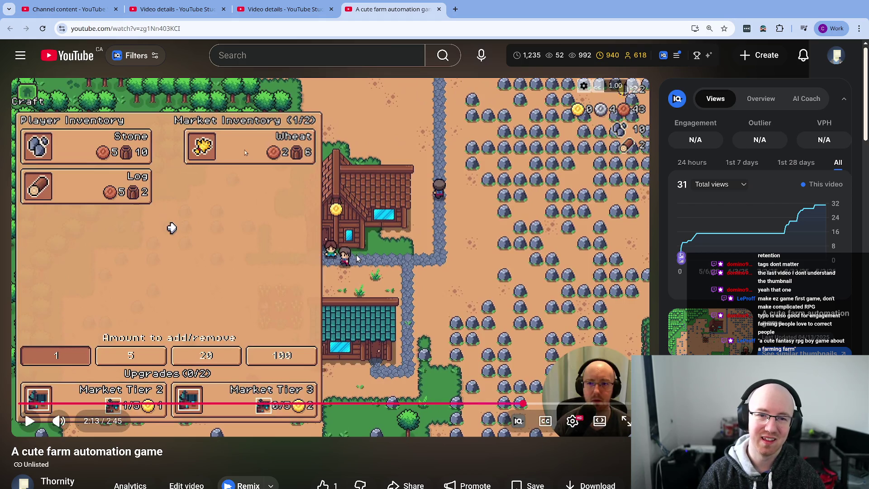
click(245, 153)
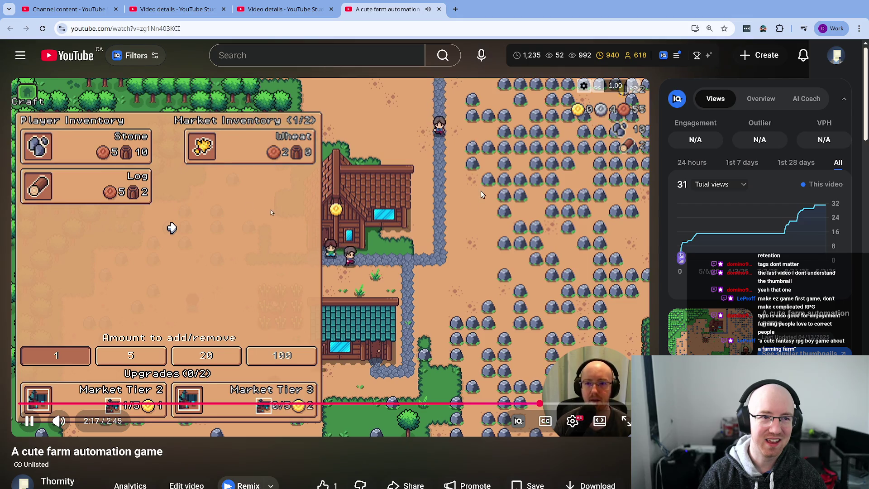
click(240, 276)
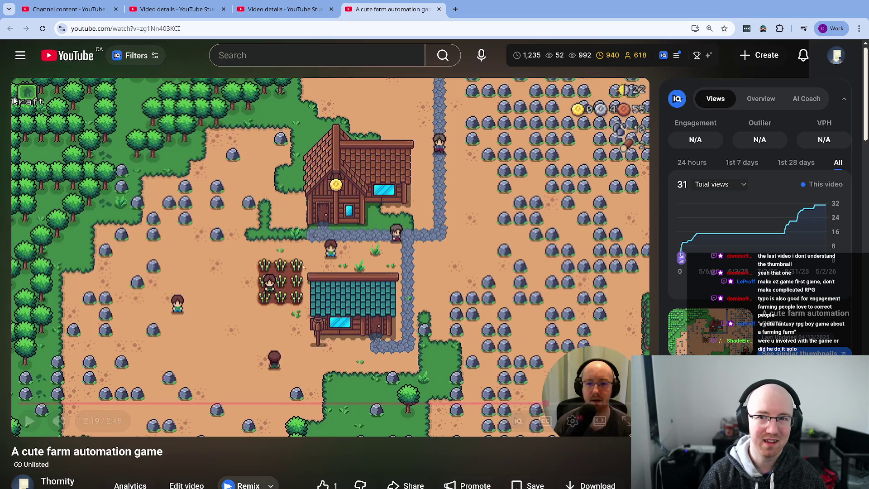
click(378, 194)
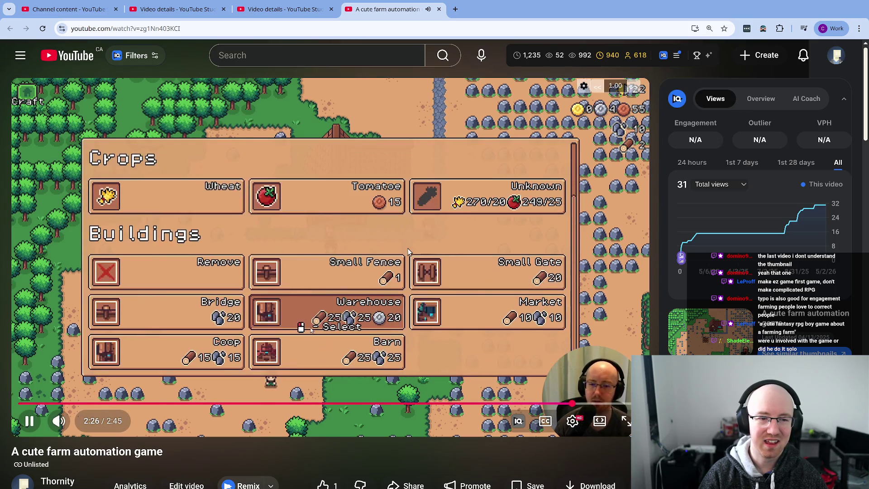
click(103, 185)
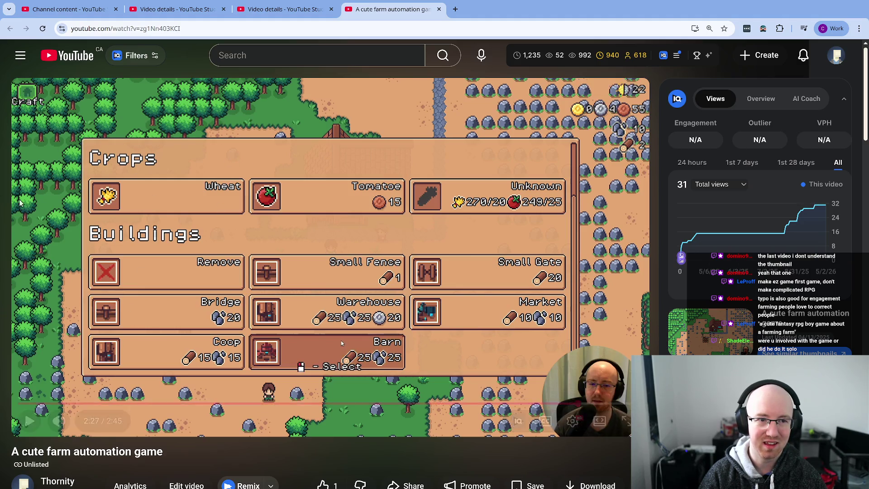
click(341, 341)
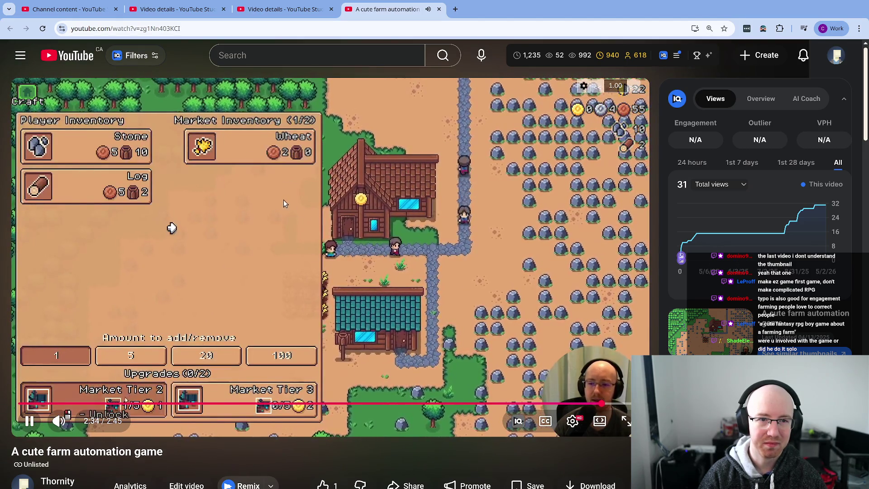
click(301, 302)
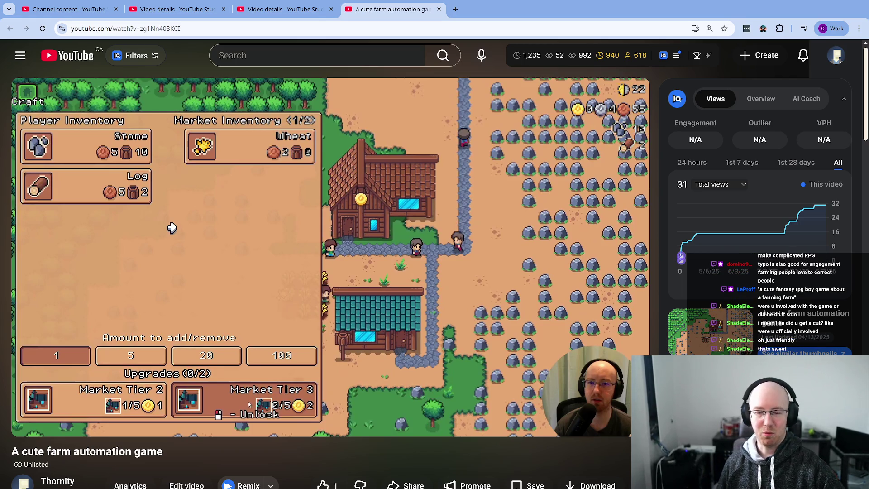
Step: Seek the video to 0:00 then 2:24, restore the tiled window, and close the video tab
mouse_move(142, 267)
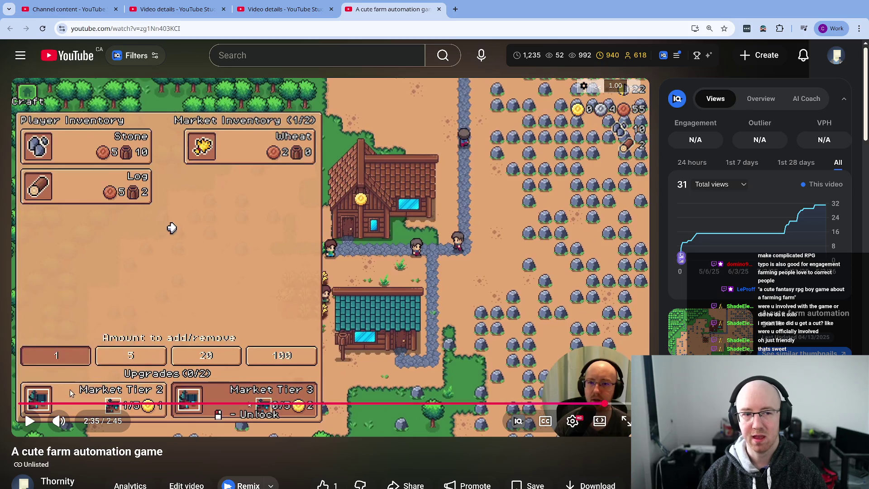
click(22, 404)
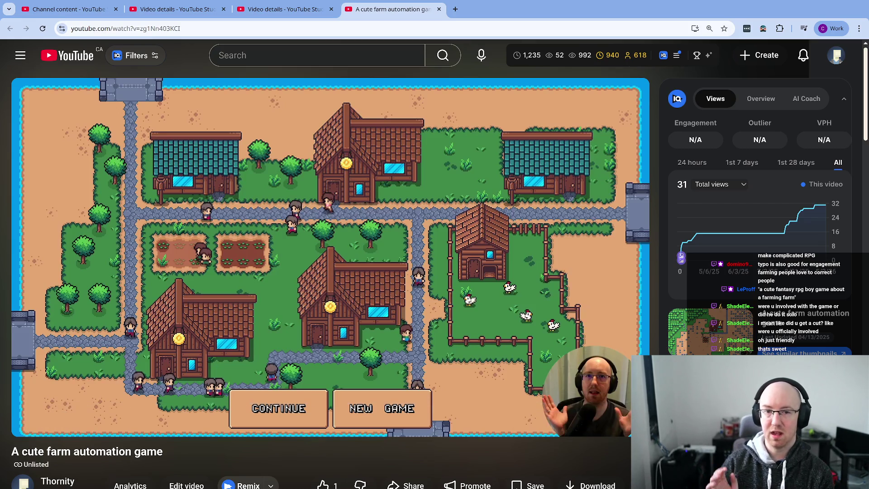
click(566, 404)
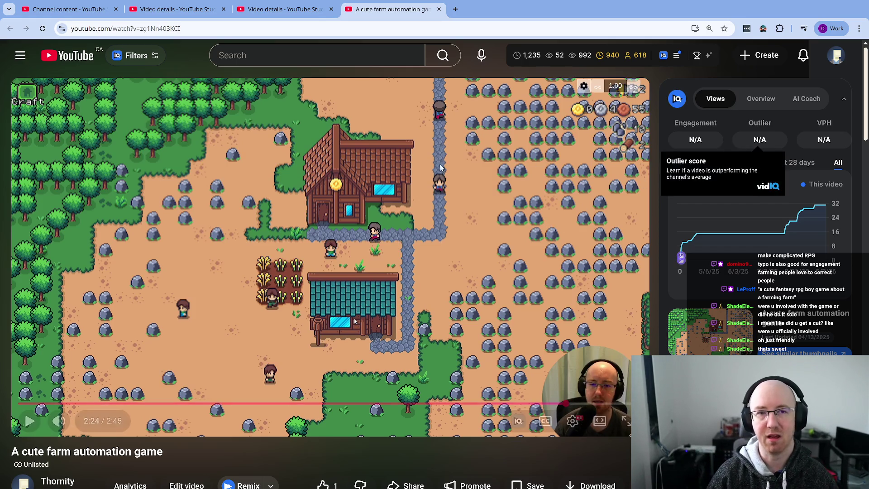
double_click(520, 9)
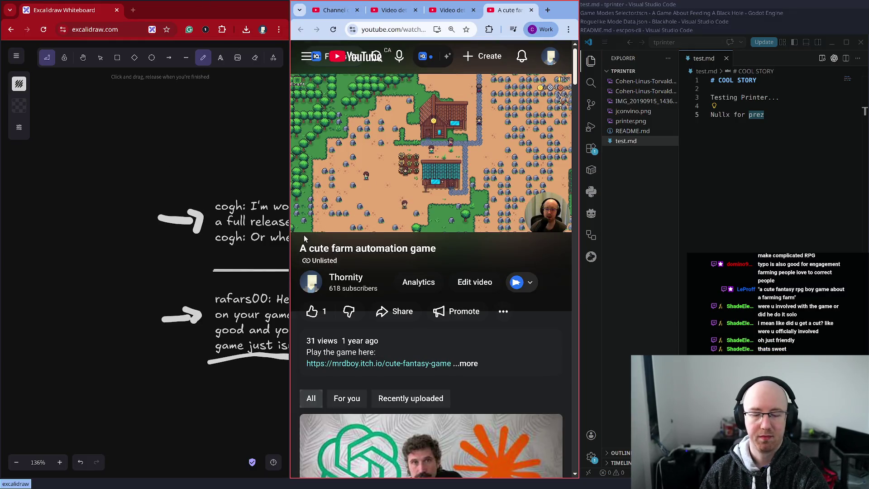
middle_click(507, 4)
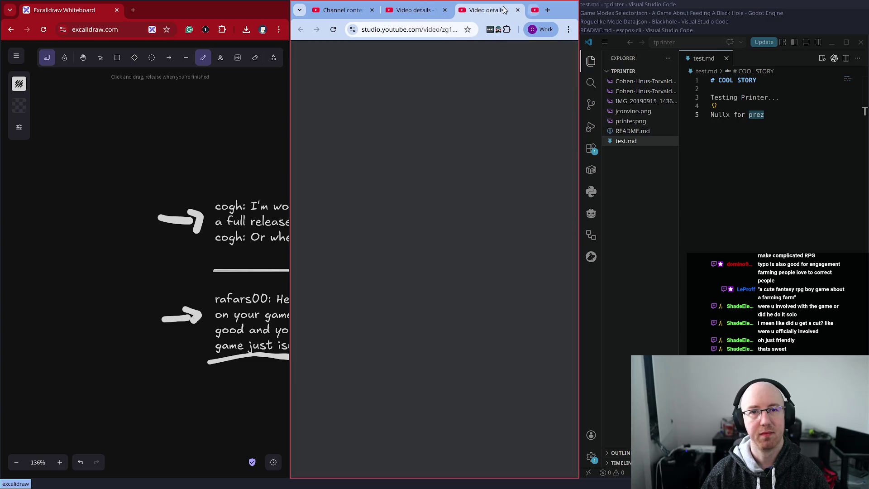
Step: Maximize the browser and return to the Channel content video list
double_click(506, 5)
click(170, 9)
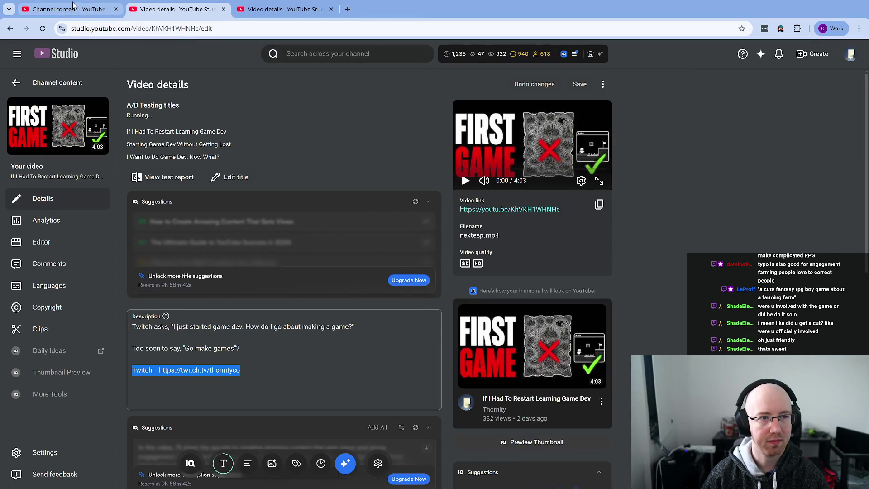
click(68, 9)
Step: Open the Dig To The Center begins | Devlog DTTC #1 details in a new tab, then its watch page
scroll(216, 411, down, 3)
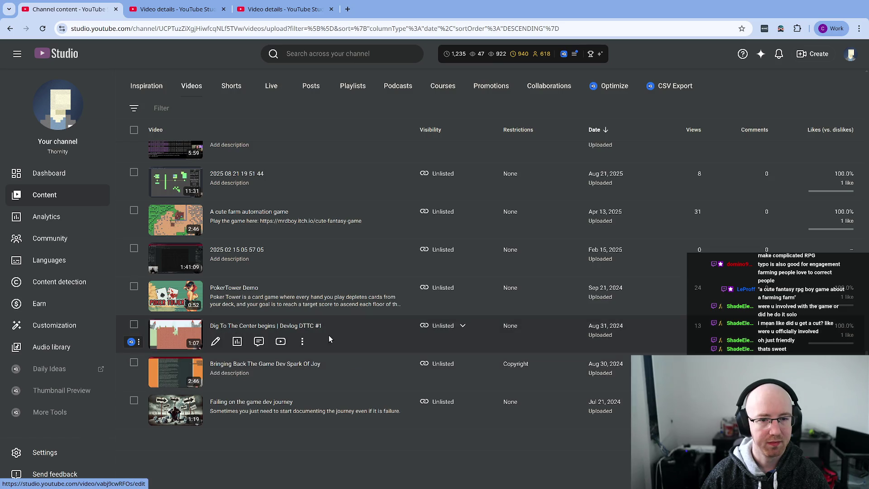
middle_click(288, 327)
key(ctrl+9)
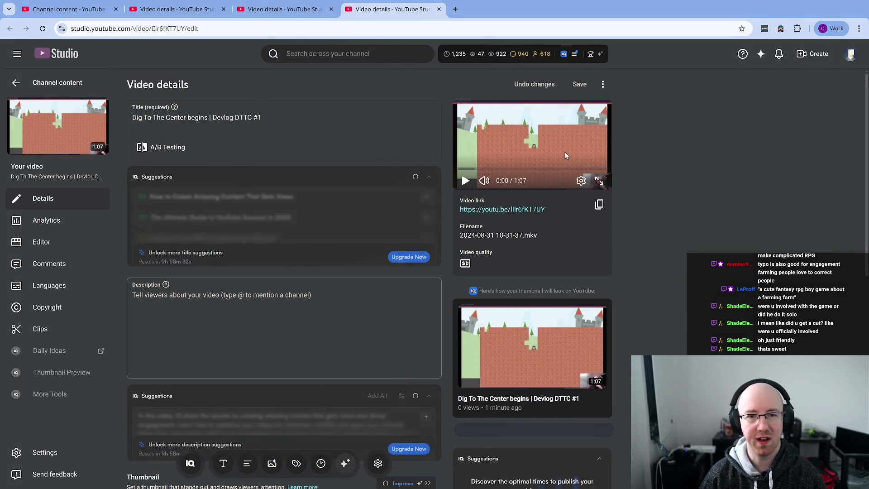
click(528, 210)
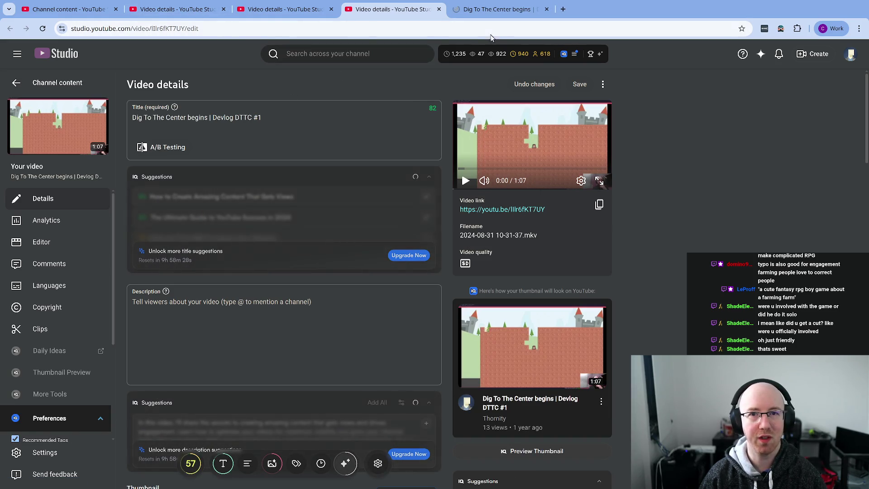
click(498, 9)
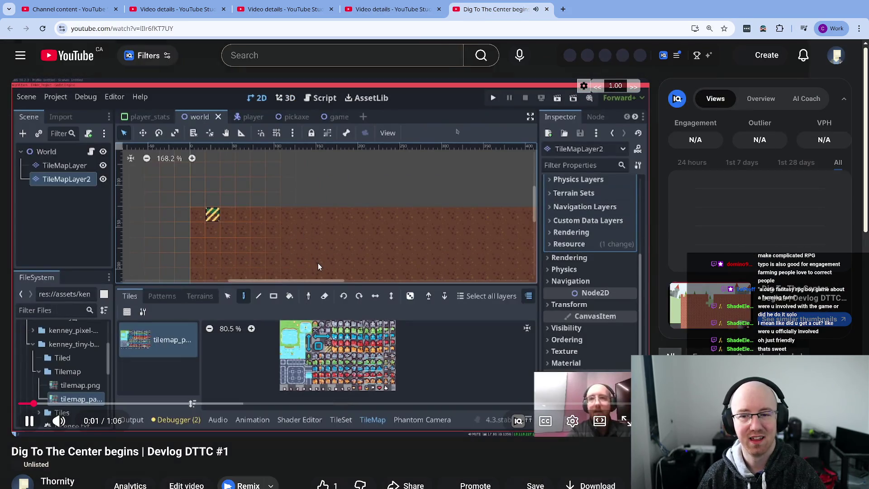
Step: Watch the Dig To The Center devlog full screen from about 0:08, pause at 0:14, then exit and maximize
click(325, 259)
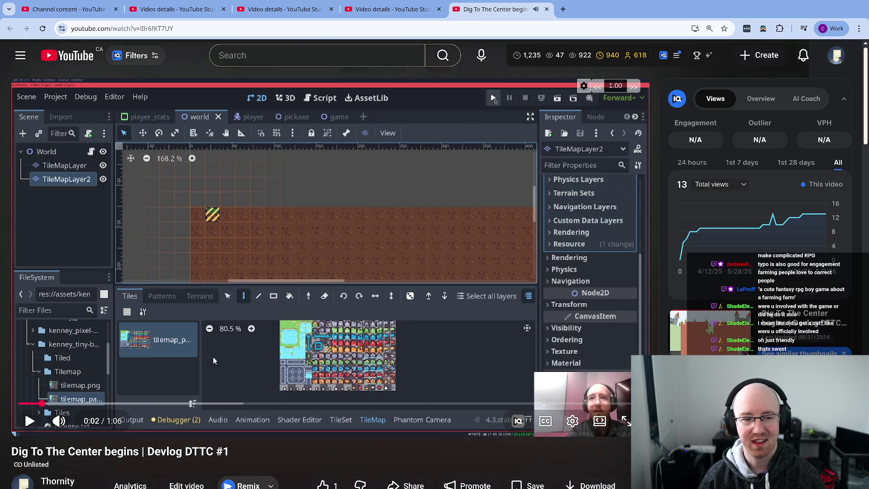
key(space)
key(f)
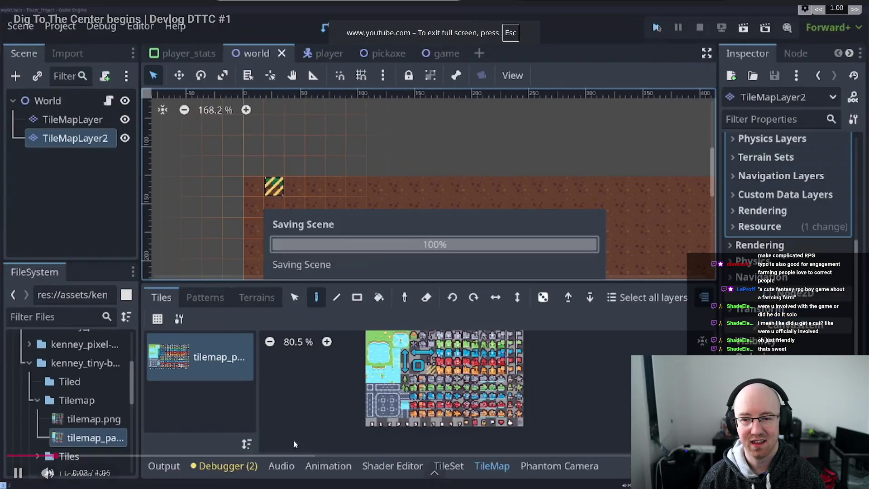
click(122, 456)
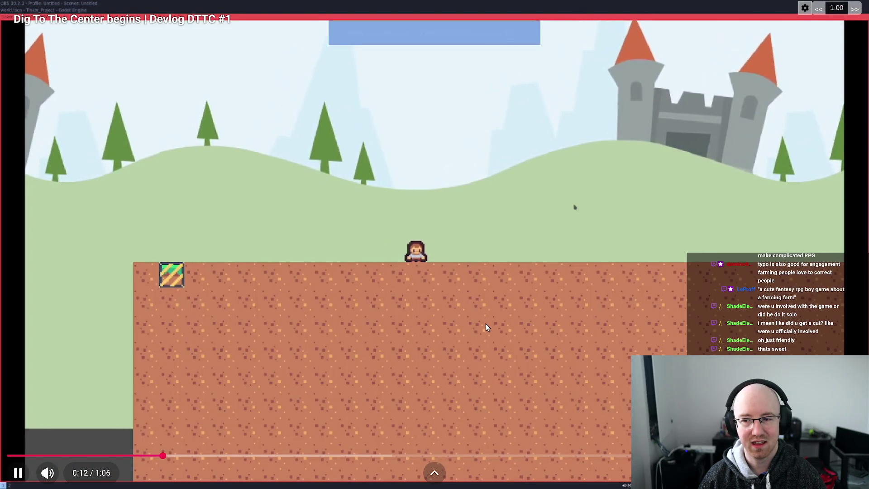
key(space)
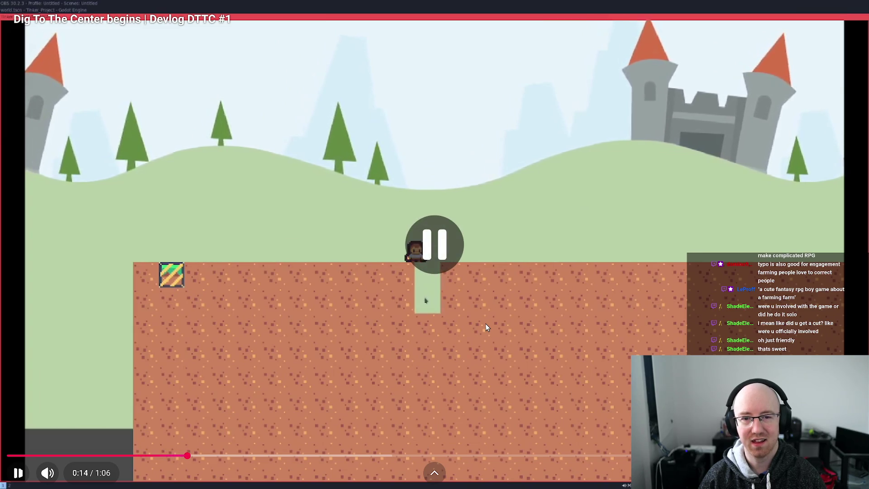
key(Escape)
key(super+Up)
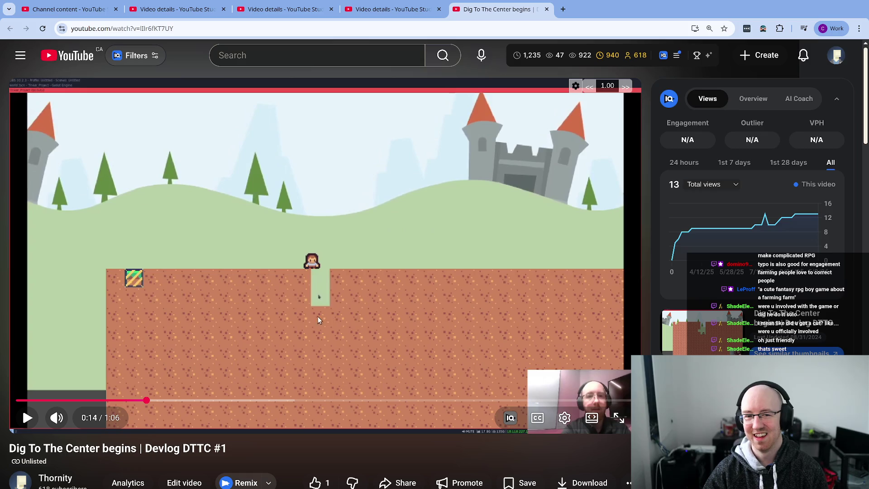
Step: Play and pause the Dig To The Center video, stopping it at 0:22
click(407, 294)
click(401, 297)
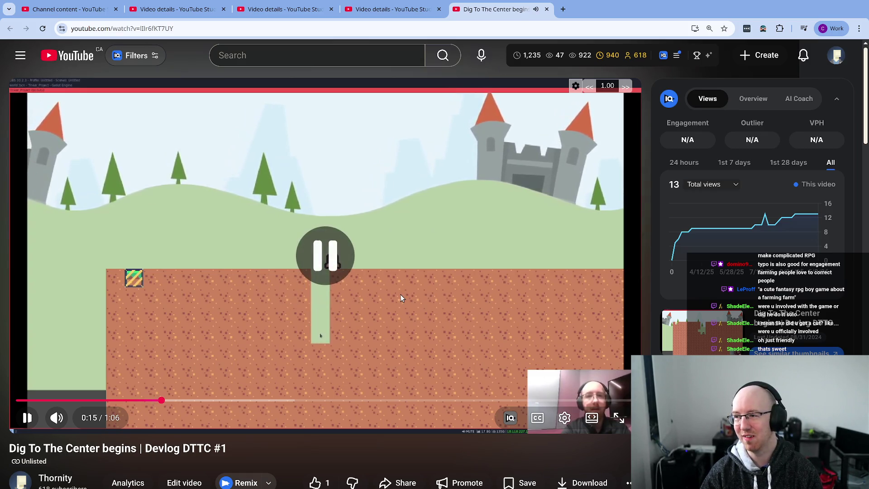
mouse_move(395, 300)
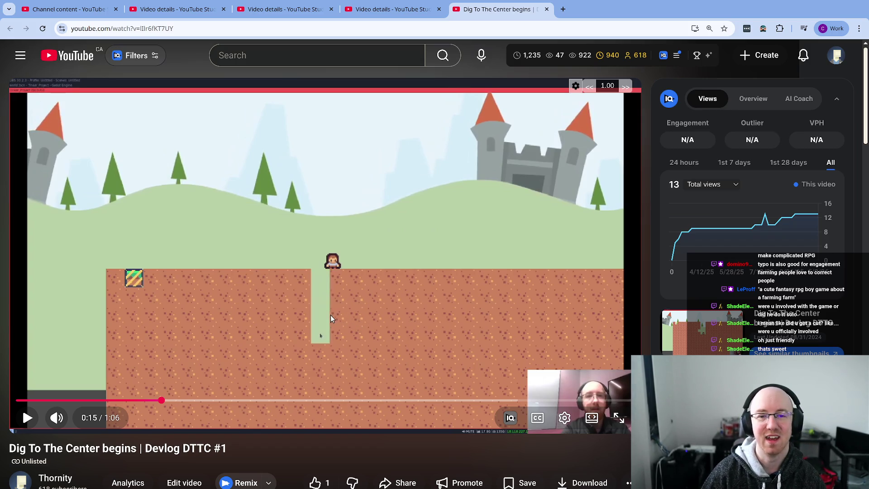
click(330, 316)
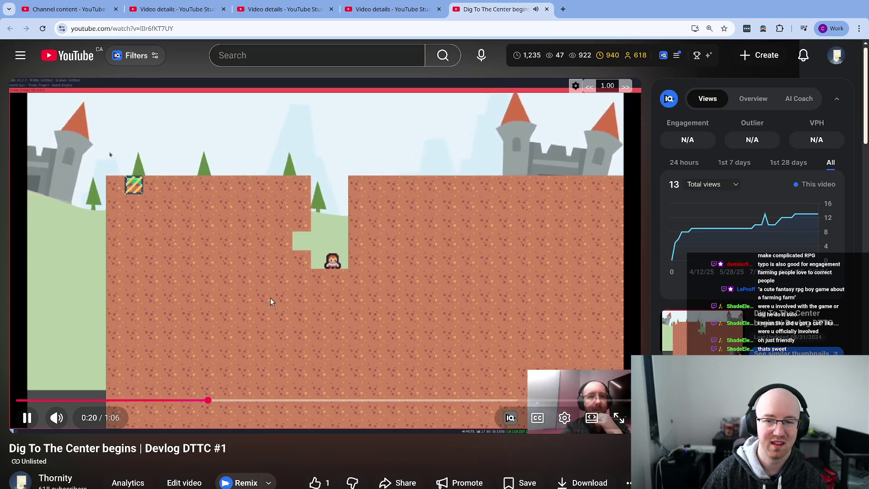
click(328, 294)
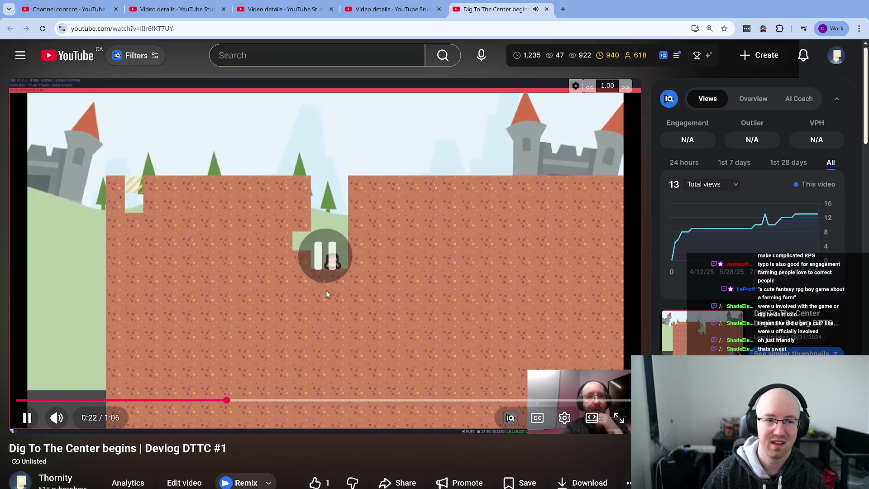
drag(102, 448, 9, 448)
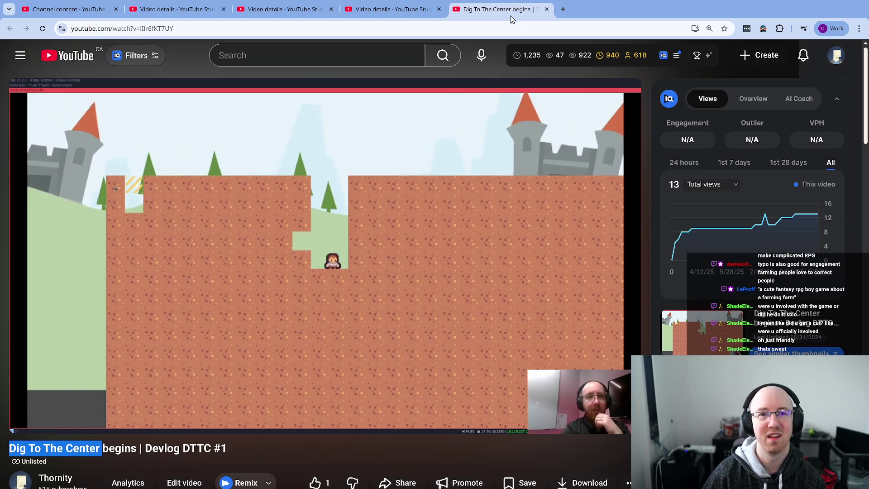
Step: Close the Dig To The Center video and return to the channel's video list via the details tab
key(ctrl+w)
key(ctrl+w)
click(177, 10)
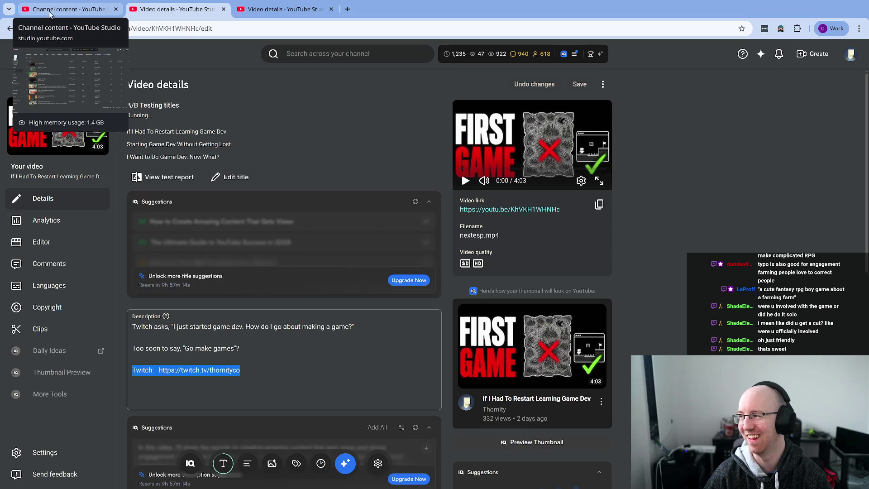
click(49, 13)
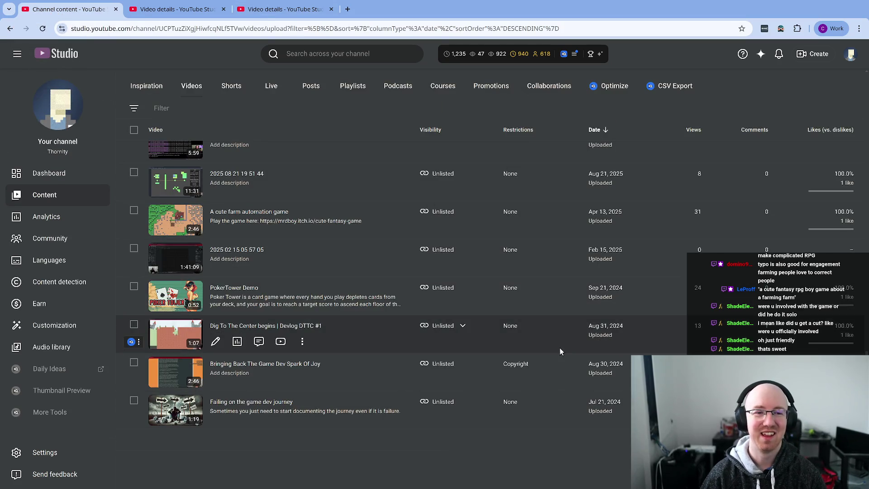
Step: Scroll the Channel content list, then restore the browser to reveal the whiteboard and code editor
scroll(560, 347, up, 15)
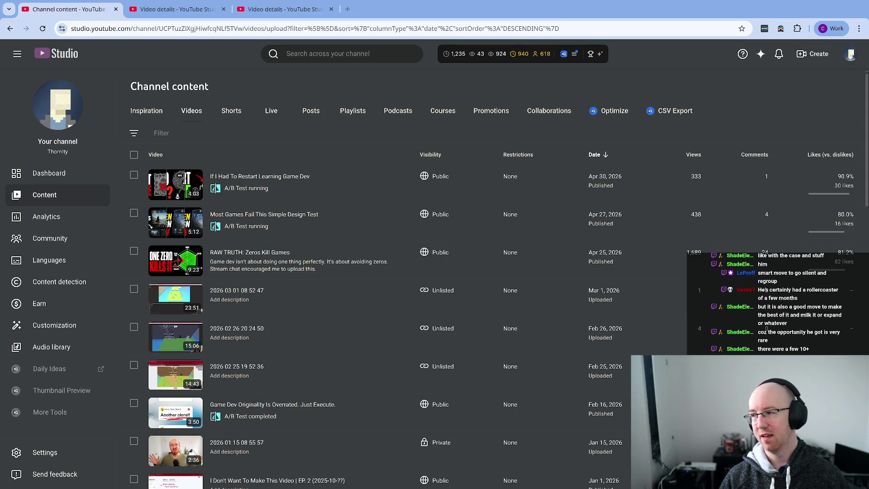
double_click(84, 5)
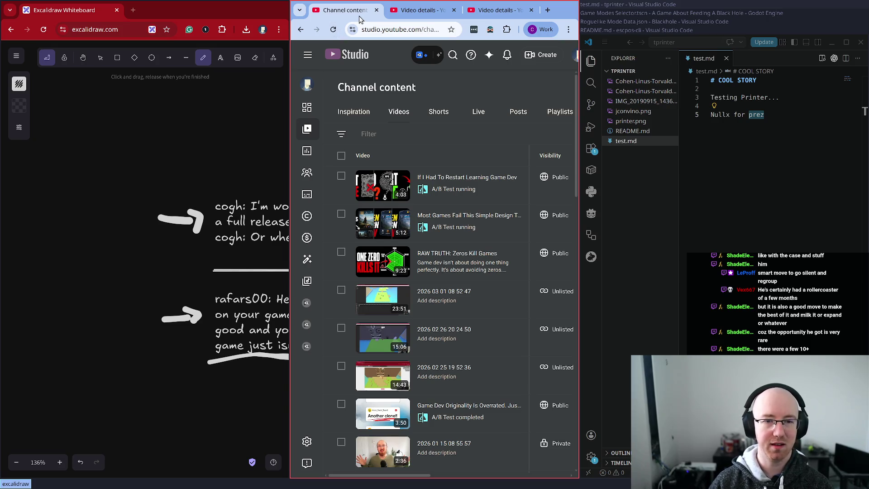
Step: Close the Channel content page and both video details pages with Ctrl+W
key(ctrl+w)
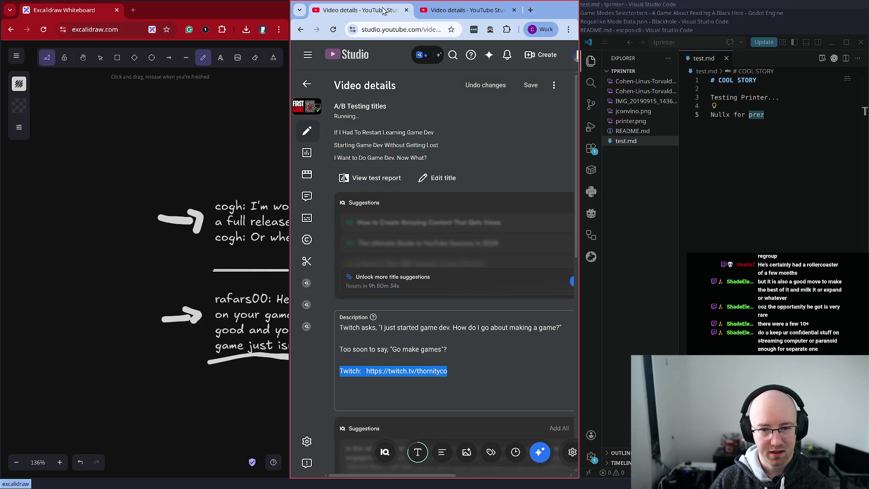
key(ctrl+w)
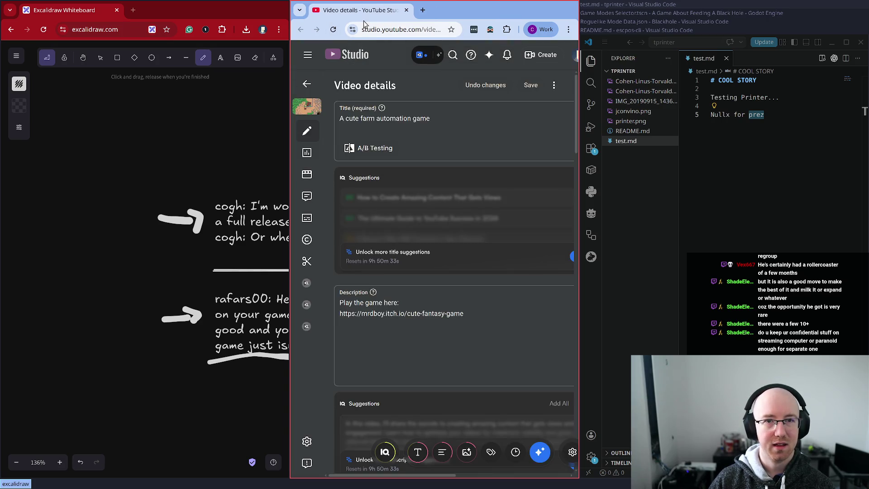
key(ctrl+w)
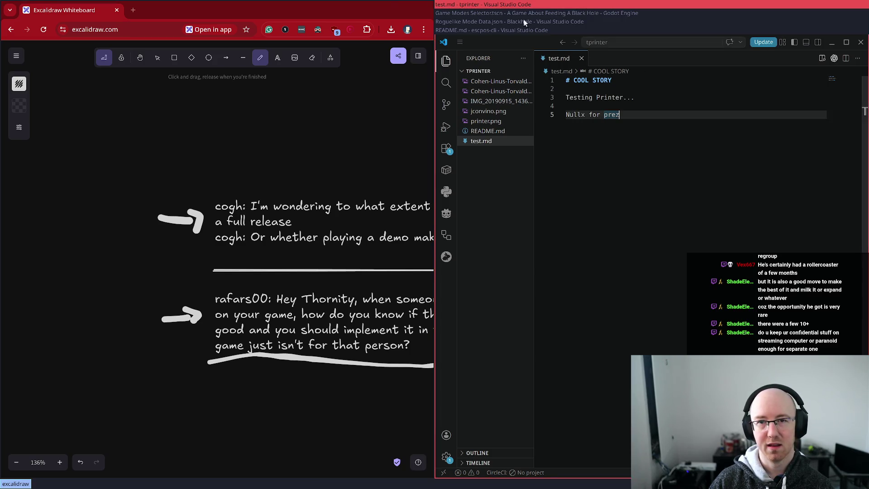
Step: Bring Godot's Game Modes Selector scene forward, then the Roguelike Mode Data.json window
click(459, 16)
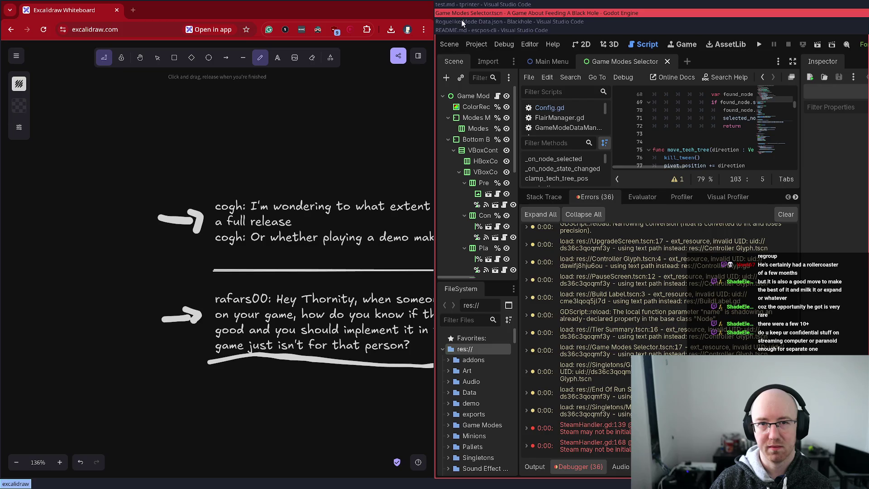
click(461, 20)
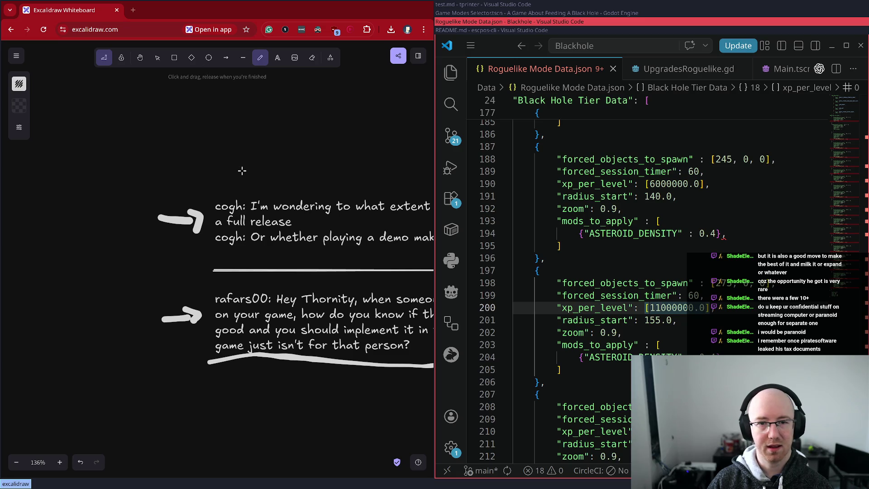
Step: Cycle between the whiteboard, README.md and Roguelike Mode Data.json windows, enlarging Godot's script editor
click(223, 3)
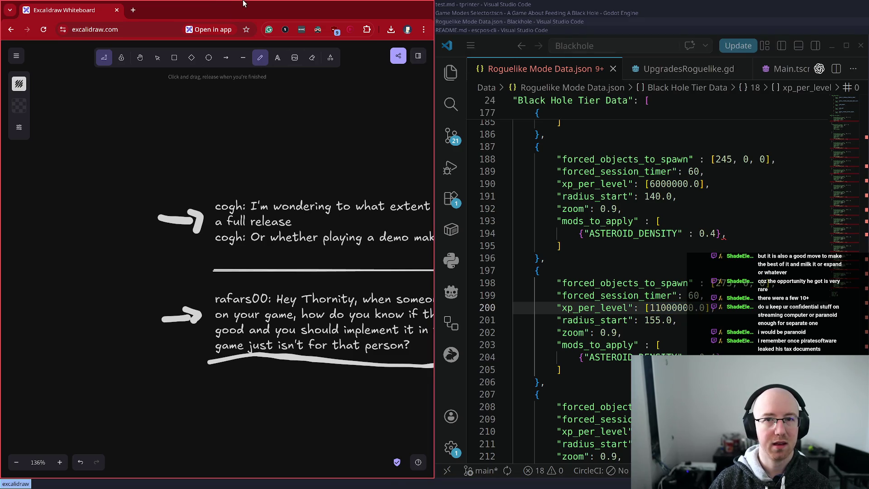
double_click(244, 4)
key(alt+Tab)
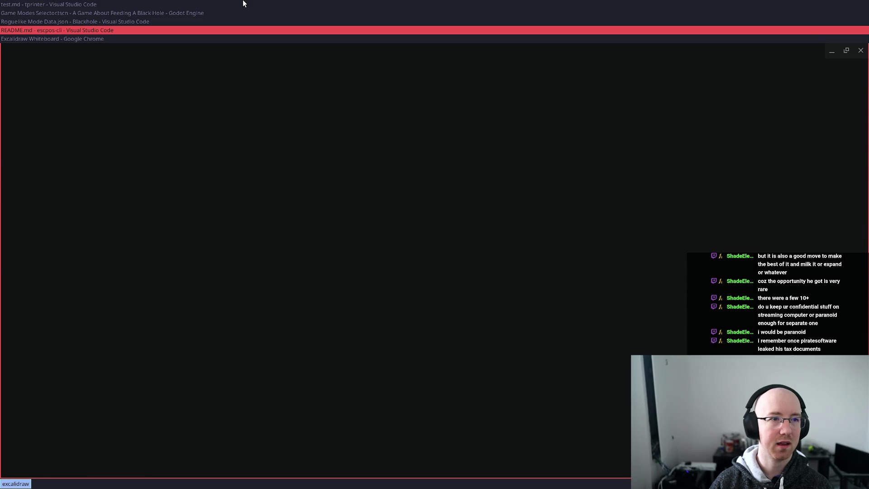
key(alt+Tab)
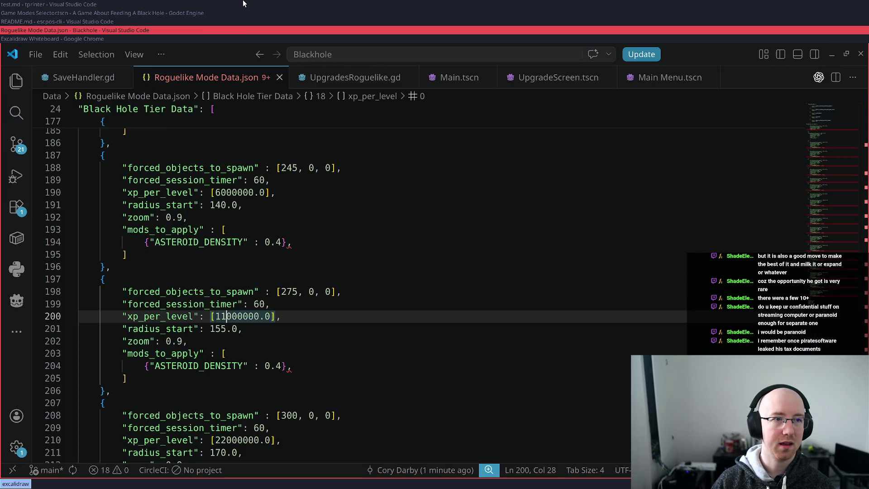
key(alt+shift+Tab)
key(alt+shift+Tab)
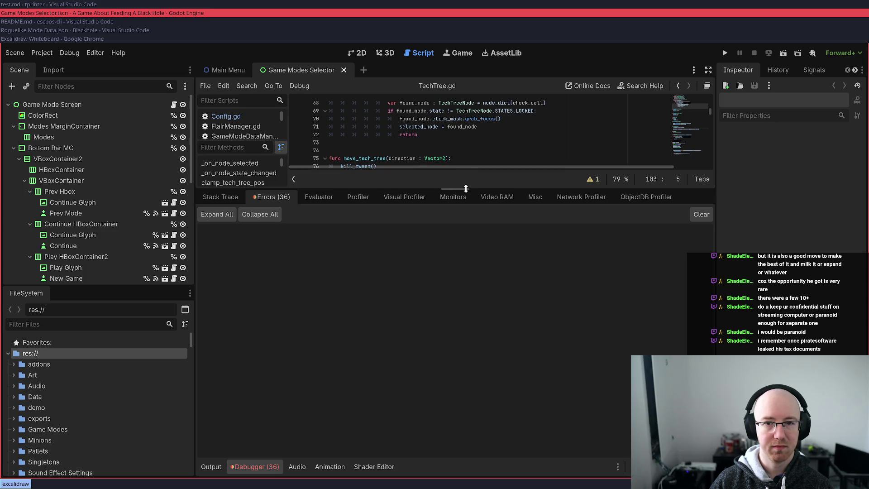
drag(466, 188, 453, 345)
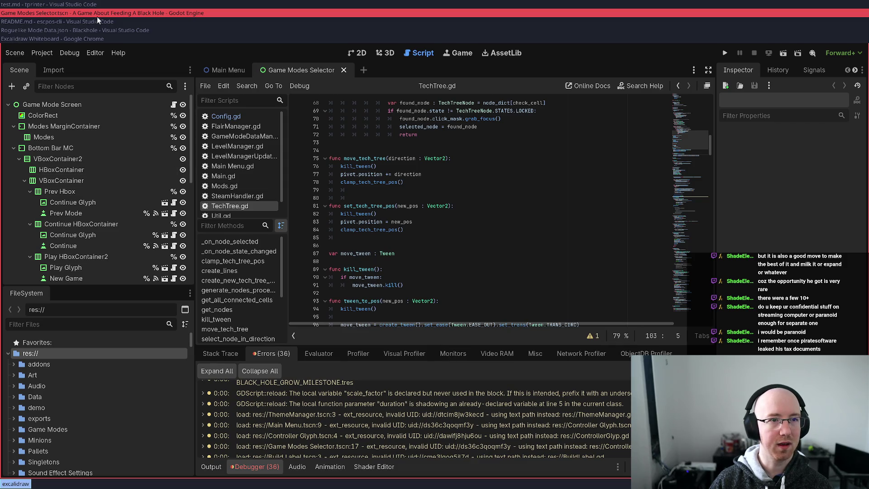
Step: Quit the Godot editor from the Scene menu and bring the Excalidraw whiteboard forward
click(15, 53)
click(39, 264)
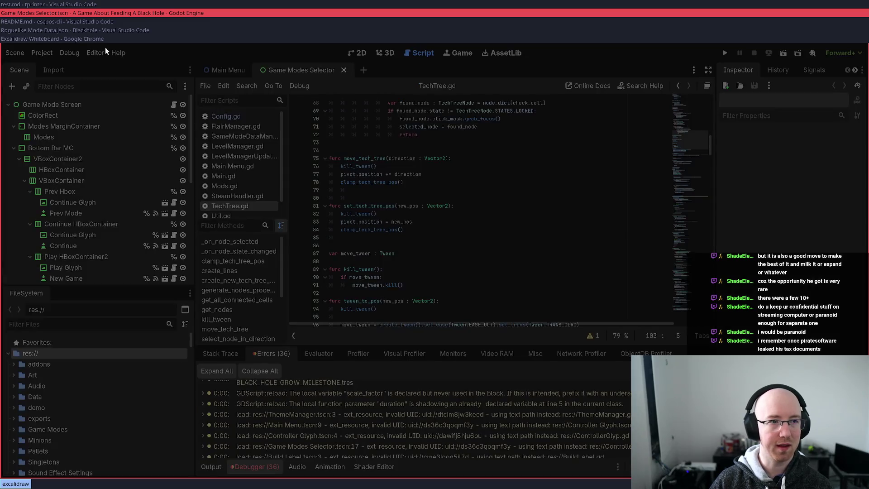
click(63, 21)
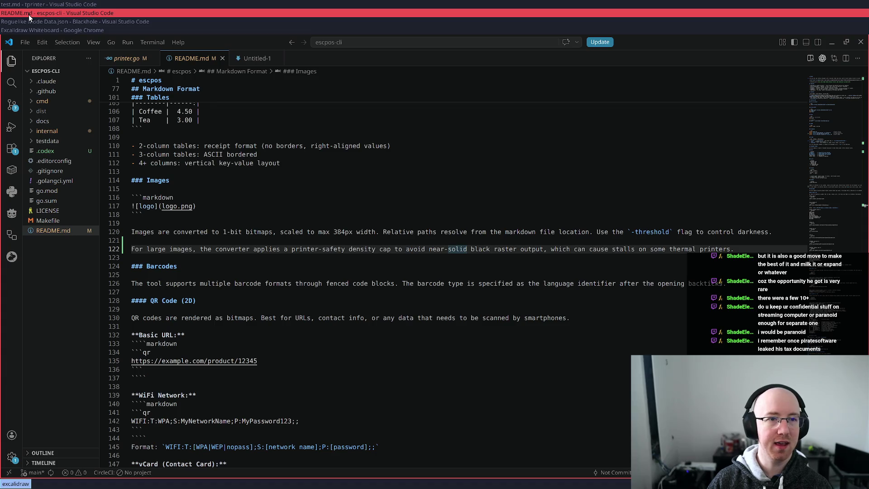
click(28, 27)
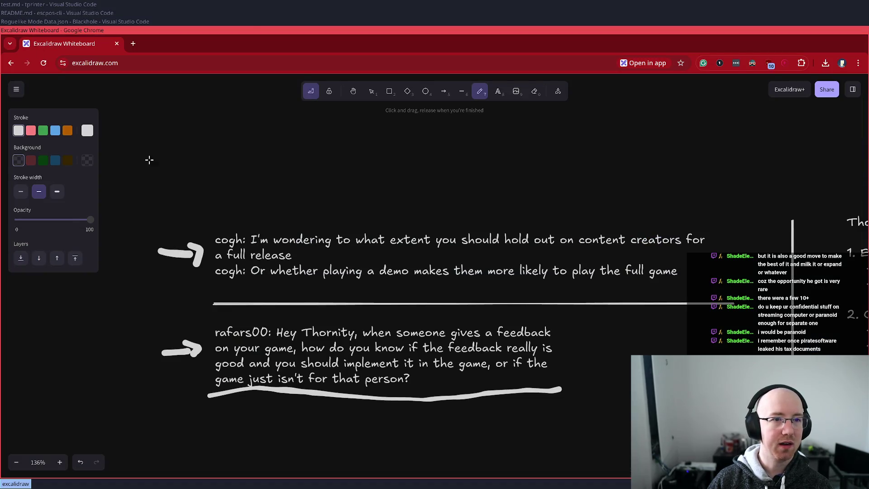
Step: On empty canvas, sketch a freehand box, a hooked connecting line and the start of a second box
drag(267, 184, 234, 463)
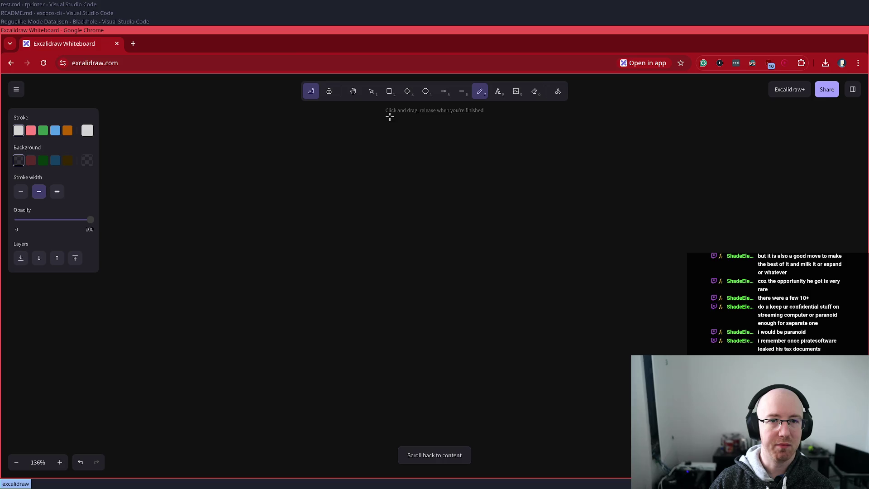
mouse_move(283, 244)
mouse_down()
mouse_move(265, 326)
mouse_move(334, 233)
mouse_move(268, 233)
mouse_move(256, 326)
mouse_up()
drag(335, 285, 492, 254)
mouse_move(485, 229)
mouse_down()
mouse_move(511, 251)
mouse_move(501, 259)
mouse_up()
mouse_move(523, 211)
mouse_down()
mouse_move(520, 318)
mouse_move(576, 319)
mouse_move(595, 280)
mouse_move(554, 204)
mouse_move(527, 211)
mouse_up()
Step: Box-select all the sketched shapes and delete them
key(v)
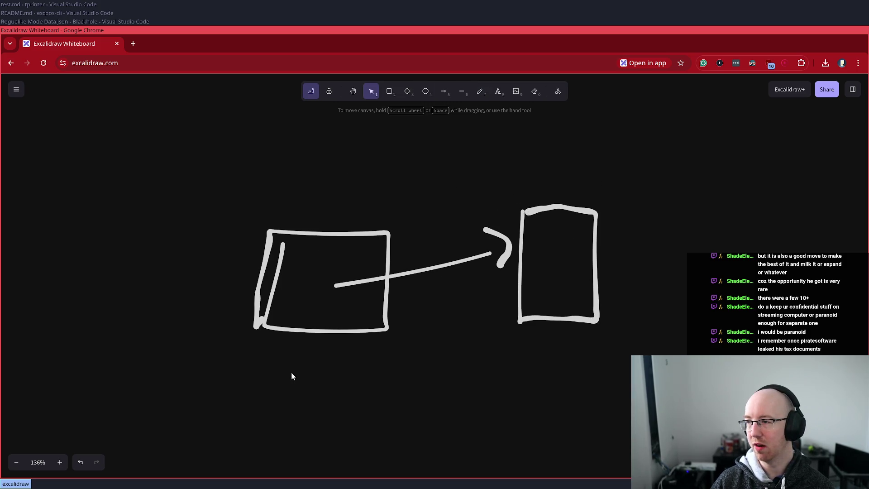
drag(223, 374, 710, 157)
key(Delete)
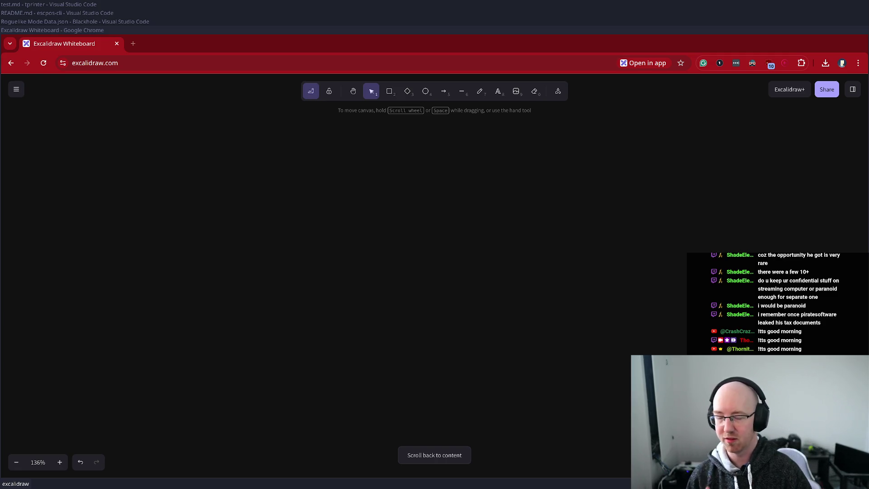
Step: Draw three rectangles: one on the left, one upper right and one lower right
click(389, 91)
drag(210, 196, 339, 303)
key(Escape)
click(390, 91)
drag(421, 138, 528, 228)
key(Escape)
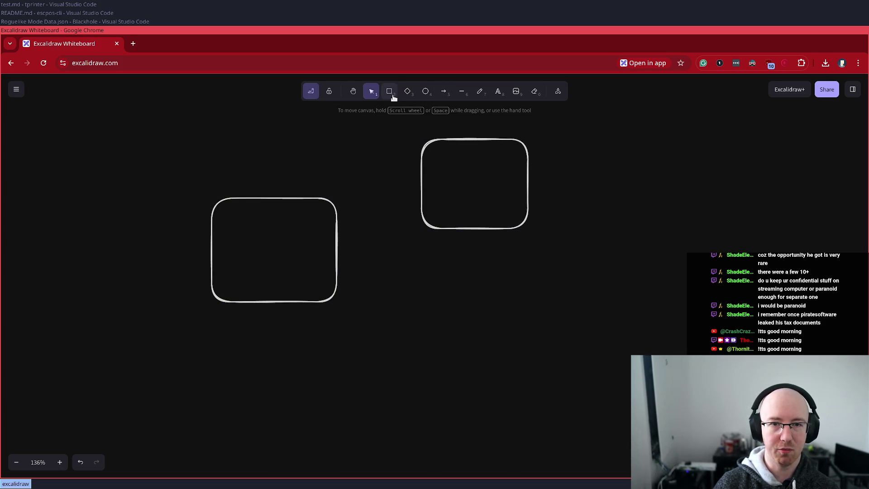
click(390, 91)
drag(505, 286, 623, 377)
key(Escape)
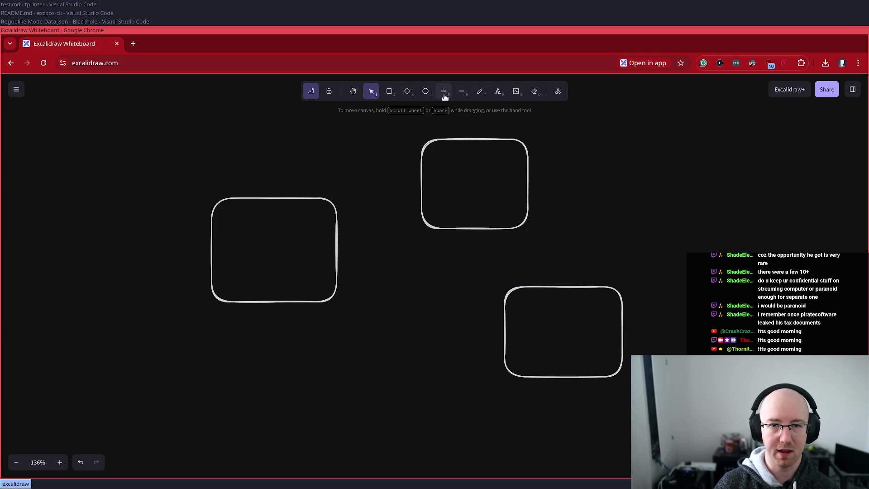
Step: Draw arrows from the top box to the lower-right box and from the left box to the top box
click(444, 91)
drag(502, 191, 559, 337)
click(444, 93)
drag(282, 241, 447, 184)
Step: Label the boxes Core router, Unmanaged Switch and Deco Mesh
double_click(261, 250)
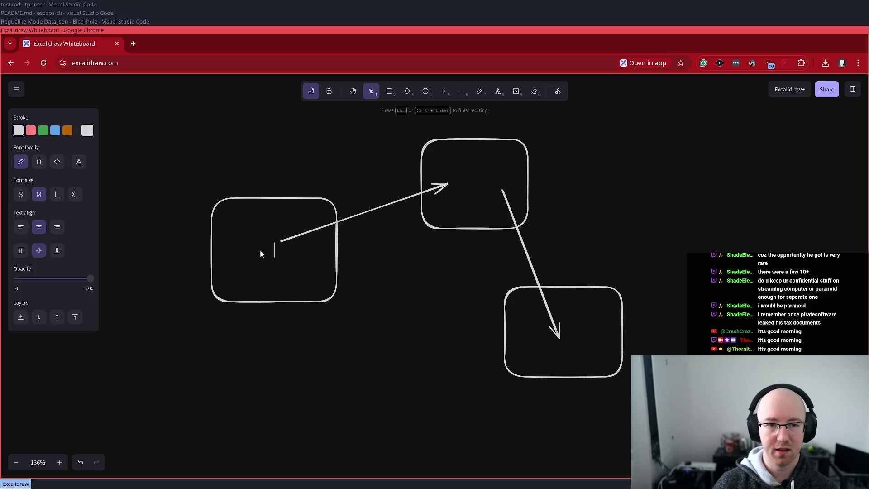
text(Core router)
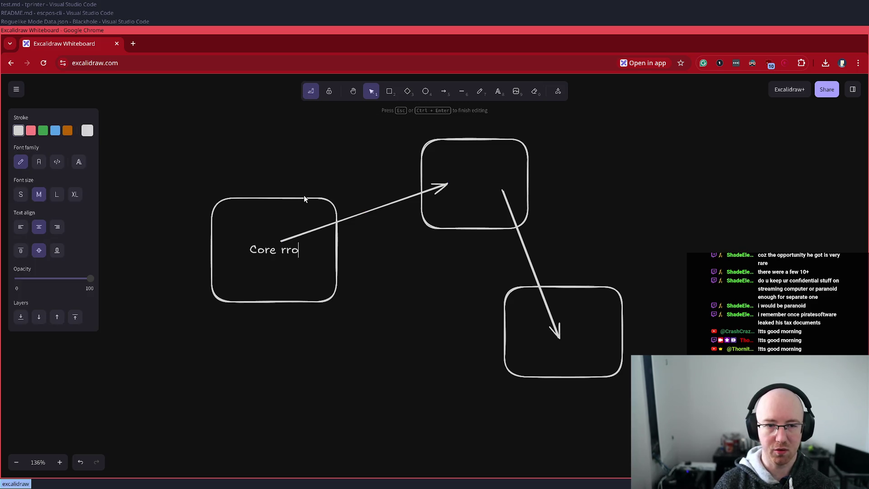
key(Escape)
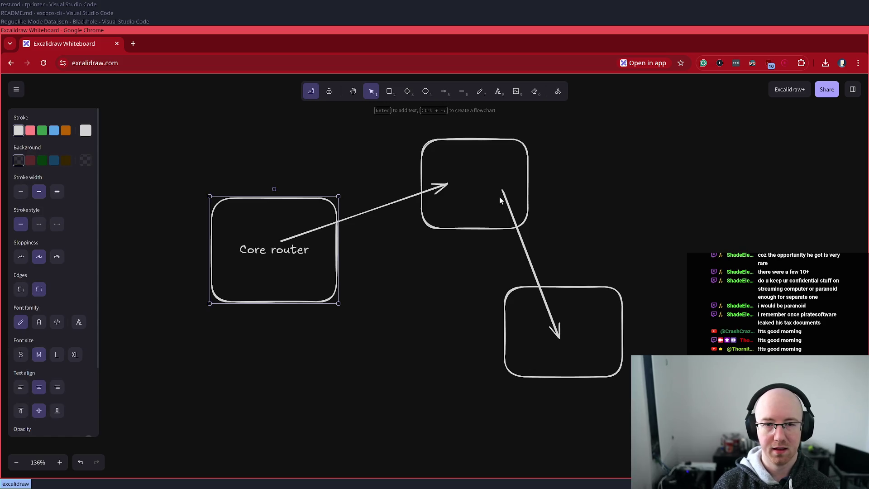
double_click(476, 159)
text(U)
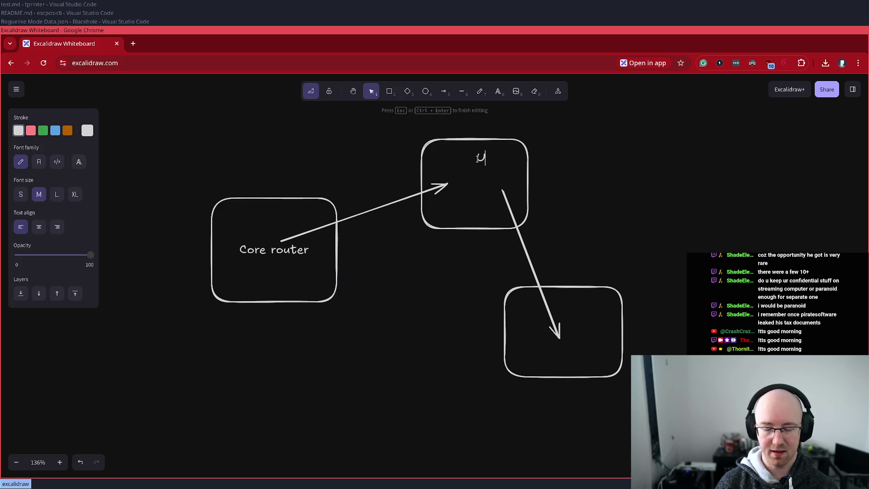
text(nmanaged Switch)
key(Escape)
click(587, 194)
drag(534, 160, 485, 163)
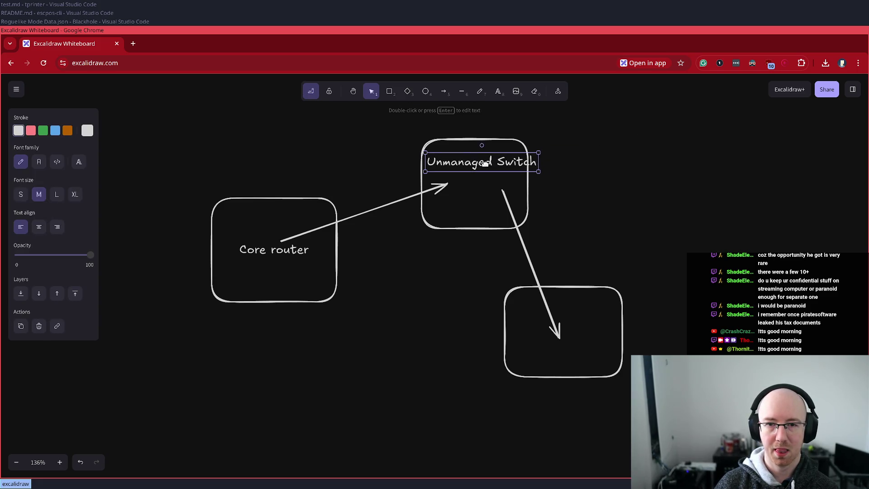
click(549, 256)
double_click(566, 353)
text(Deco Mesh)
key(Escape)
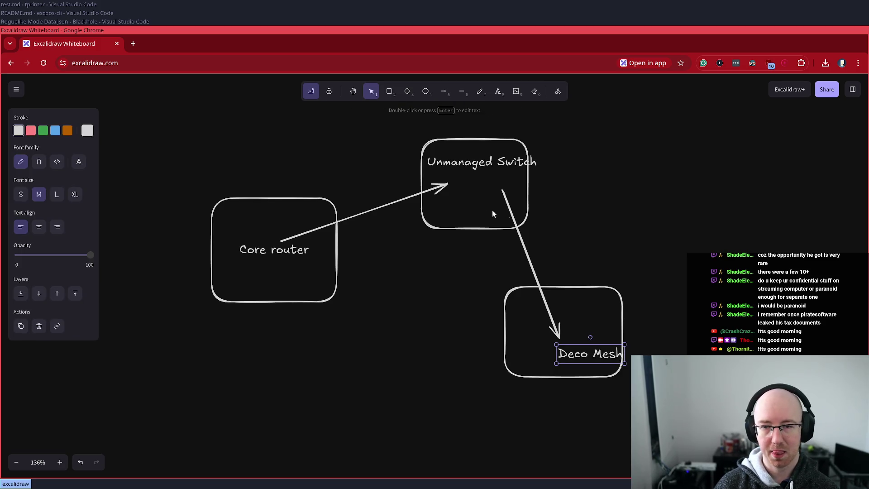
Step: Reverse the router–switch arrow so its head lands on Core router's right edge
click(406, 198)
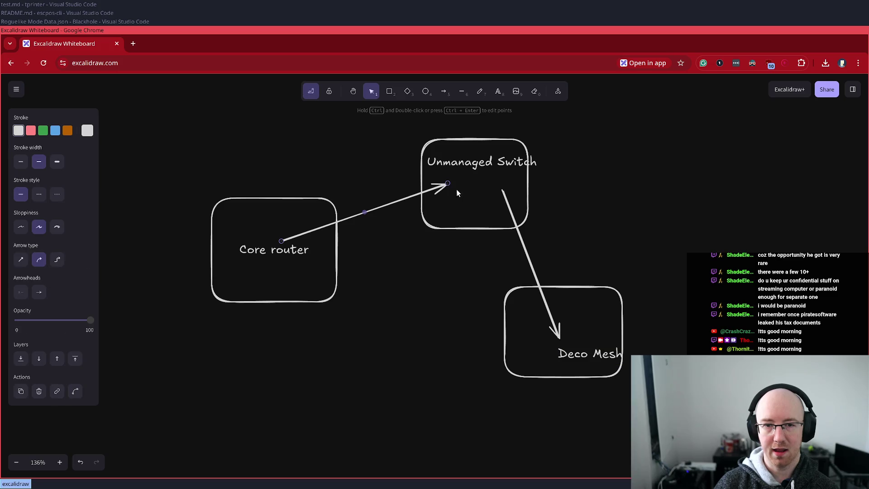
drag(448, 184, 312, 297)
drag(281, 241, 440, 184)
drag(313, 297, 322, 230)
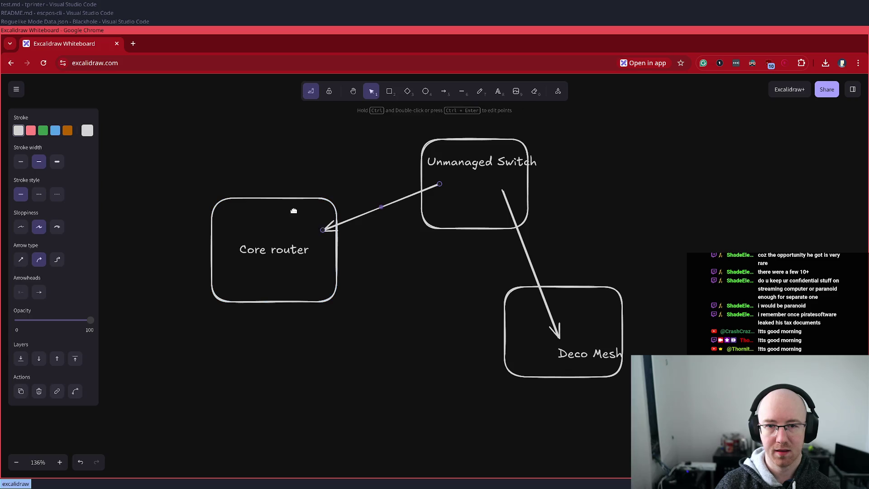
click(279, 217)
double_click(369, 211)
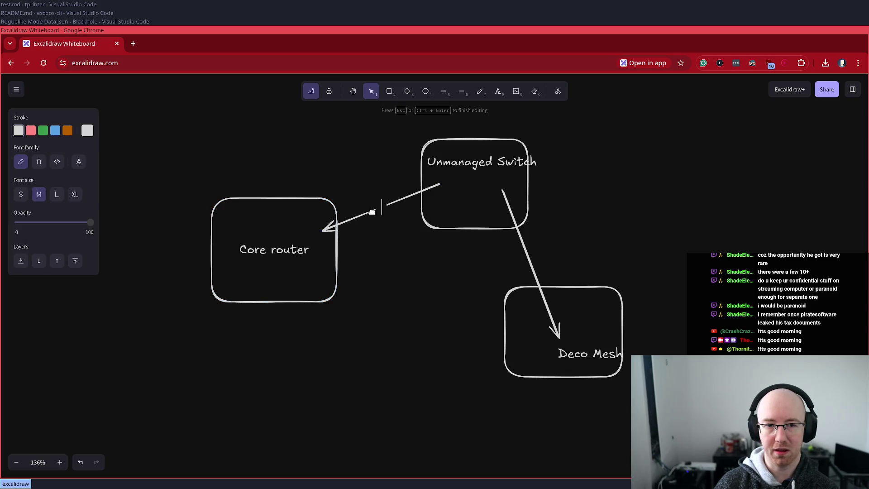
Step: Label the arrow DHCP, move Core router up-left, and re-anchor the switch-to-Deco Mesh arrow
text(DG)
text(P)
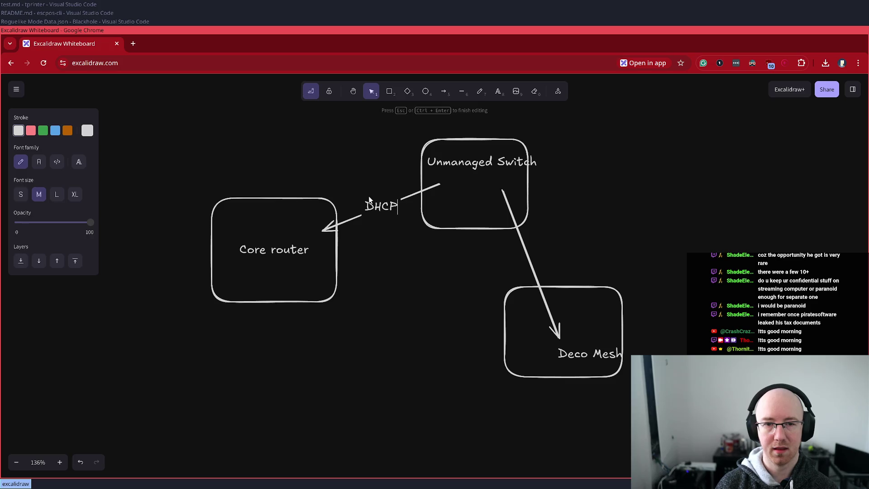
key(Escape)
mouse_move(310, 256)
mouse_down()
mouse_move(266, 225)
mouse_move(266, 208)
mouse_up()
click(387, 267)
drag(562, 330, 542, 292)
drag(484, 153, 500, 208)
drag(572, 354, 549, 328)
Step: Add 'DHCP Server' text placed under the Deco Mesh label inside its box
double_click(560, 368)
text(DHCP)
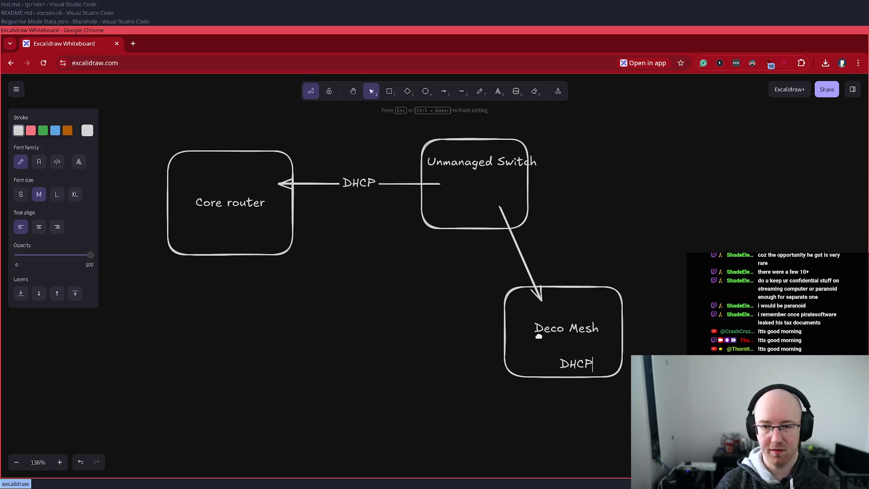
text( Server)
key(Escape)
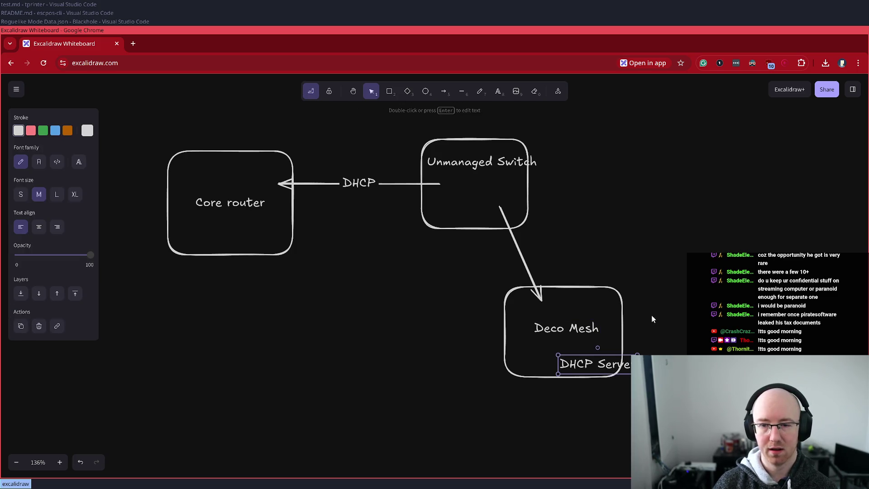
mouse_move(566, 361)
mouse_down()
mouse_move(517, 329)
mouse_move(534, 351)
mouse_up()
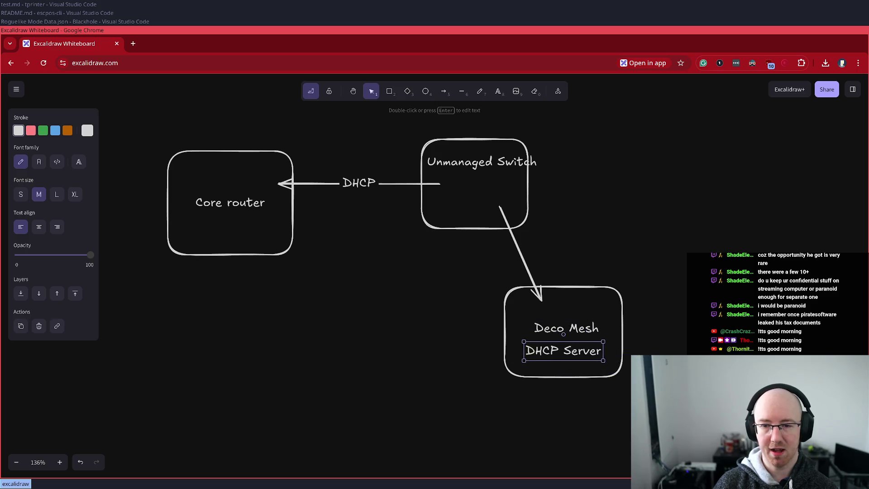
click(590, 219)
scroll(589, 219, down, 3)
scroll(590, 219, right, 4)
scroll(508, 183, up, 4)
scroll(508, 183, right, 2)
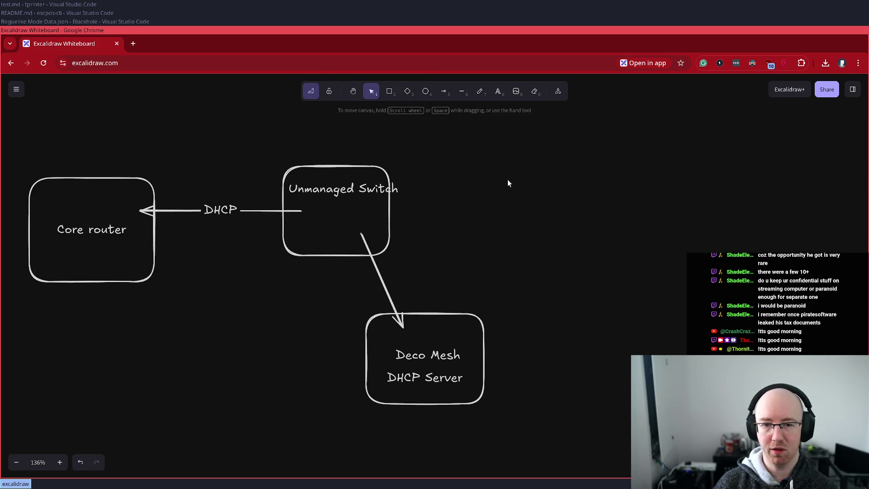
Step: Draw an arrow out from Deco Mesh's right edge and add blue-outlined circles to its right
click(444, 91)
drag(430, 344, 513, 287)
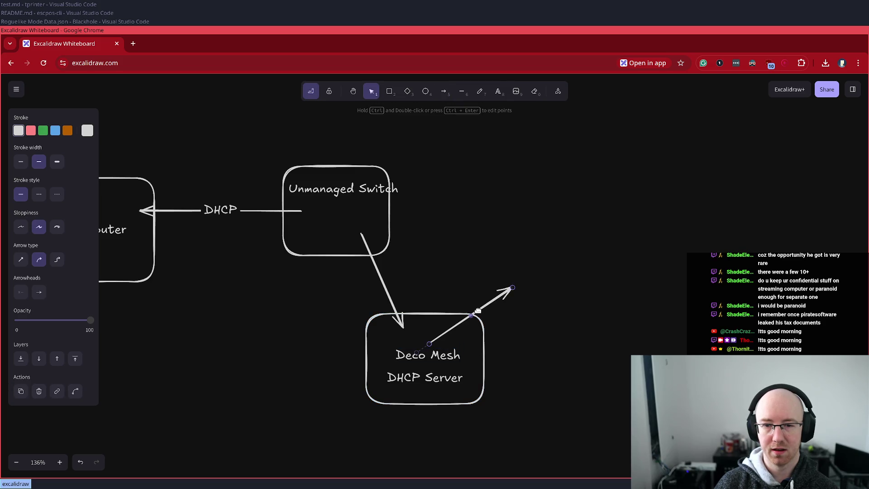
mouse_move(478, 311)
mouse_down()
mouse_move(513, 309)
mouse_move(524, 332)
mouse_move(571, 338)
mouse_move(623, 264)
mouse_up()
click(599, 313)
key(o)
click(55, 131)
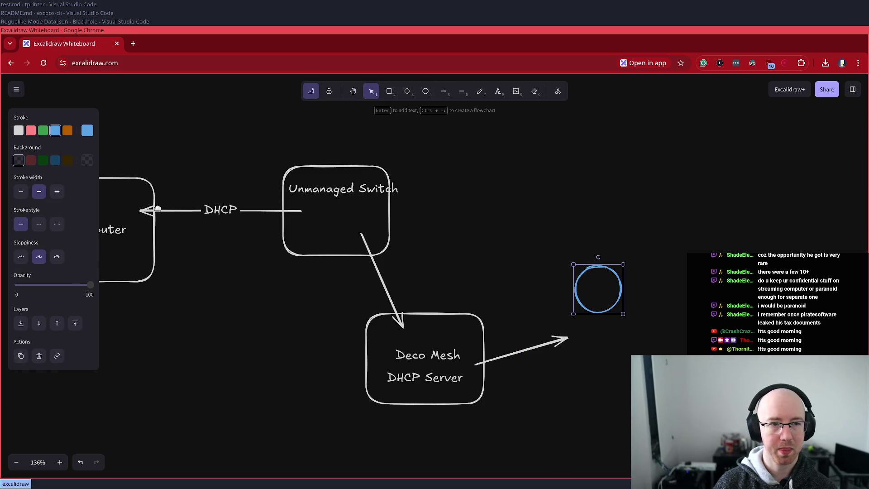
mouse_move(620, 301)
alt+mouse_down()
mouse_move(637, 330)
mouse_move(592, 353)
mouse_move(607, 349)
mouse_move(602, 409)
alt+mouse_up()
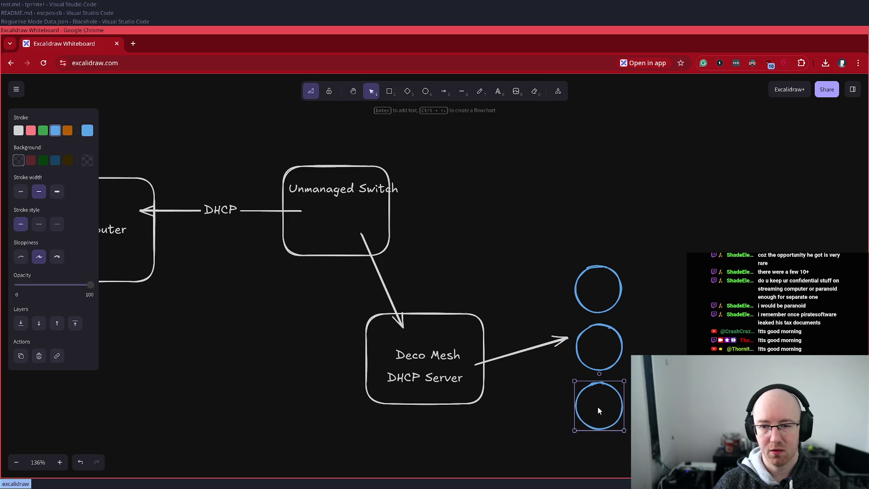
click(596, 353)
Step: Select and deselect the Deco Mesh text, DHCP Server text and Unmanaged Switch box
click(421, 359)
click(426, 382)
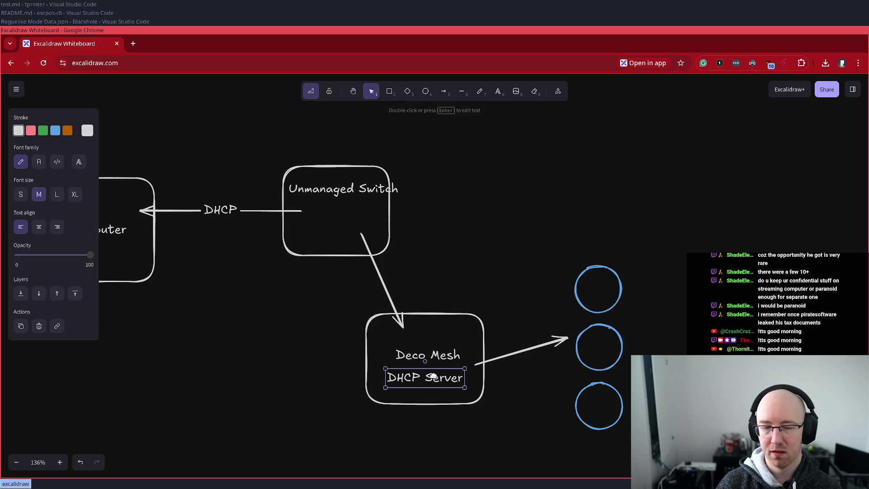
click(326, 216)
mouse_move(165, 137)
mouse_down()
mouse_move(329, 229)
mouse_move(497, 288)
mouse_up()
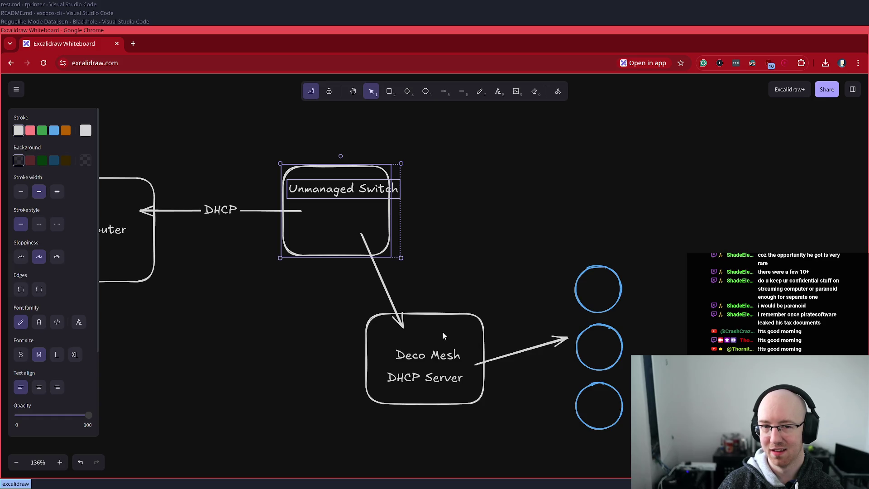
click(355, 320)
drag(229, 250, 471, 109)
key(Escape)
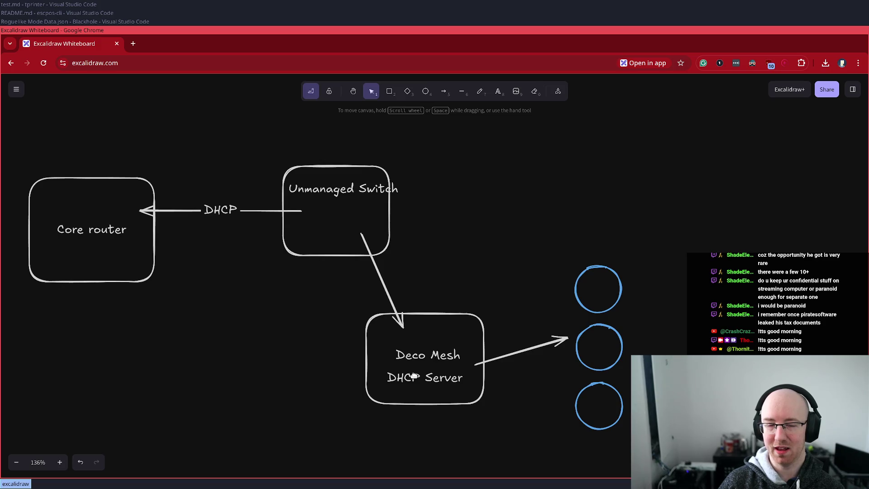
click(413, 376)
click(412, 356)
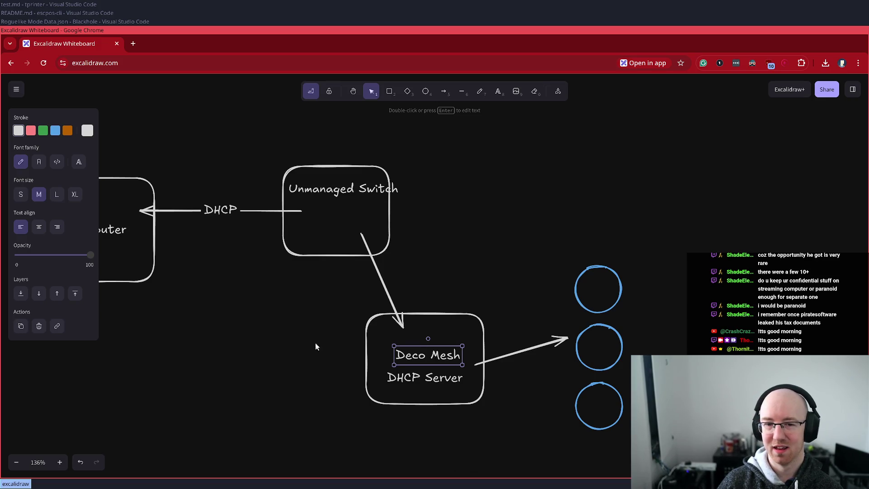
Step: Draw a new box left of Core router and label it ISP Modem
scroll(311, 348, left, 3)
click(373, 344)
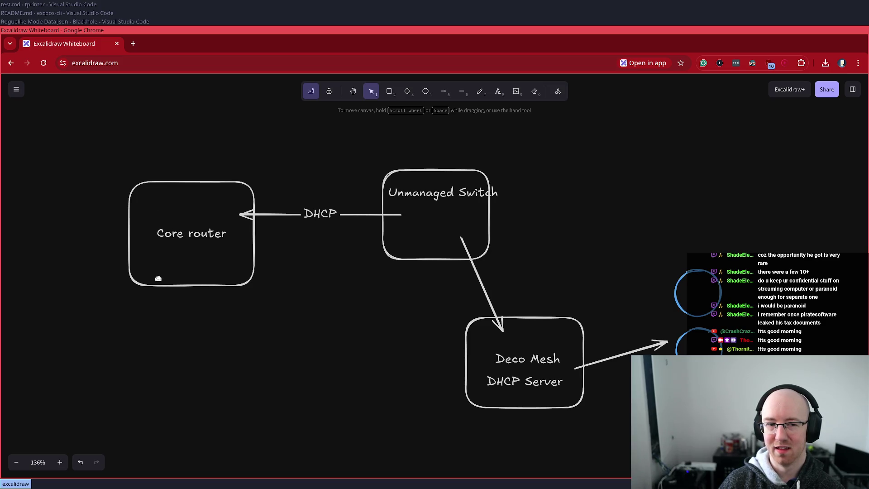
scroll(159, 279, left, 7)
key(r)
drag(274, 249, 163, 177)
mouse_move(228, 222)
mouse_down()
mouse_move(220, 248)
mouse_move(223, 231)
mouse_up()
double_click(221, 226)
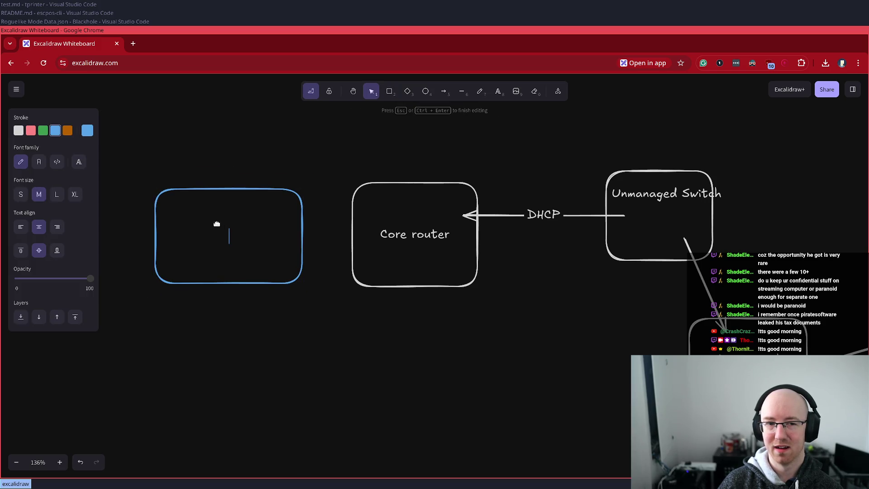
text(ISP Modem)
key(Escape)
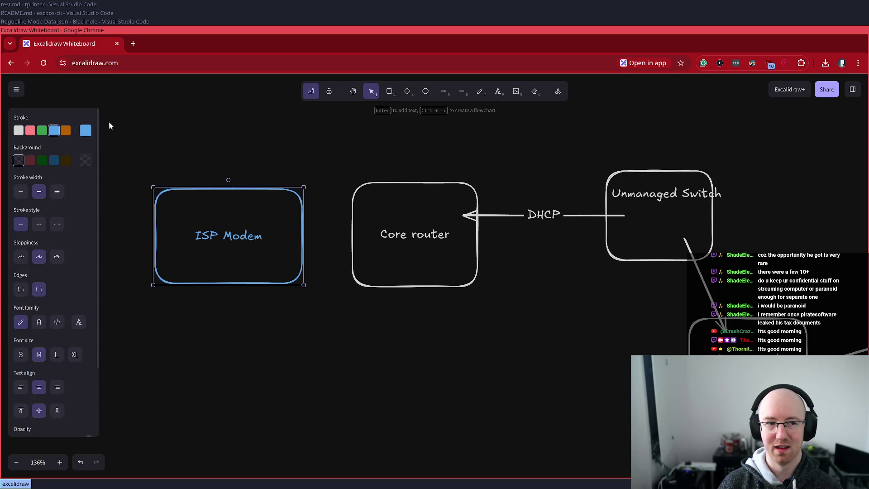
Step: Make the ISP Modem text and box outline red
double_click(229, 249)
click(29, 131)
key(Escape)
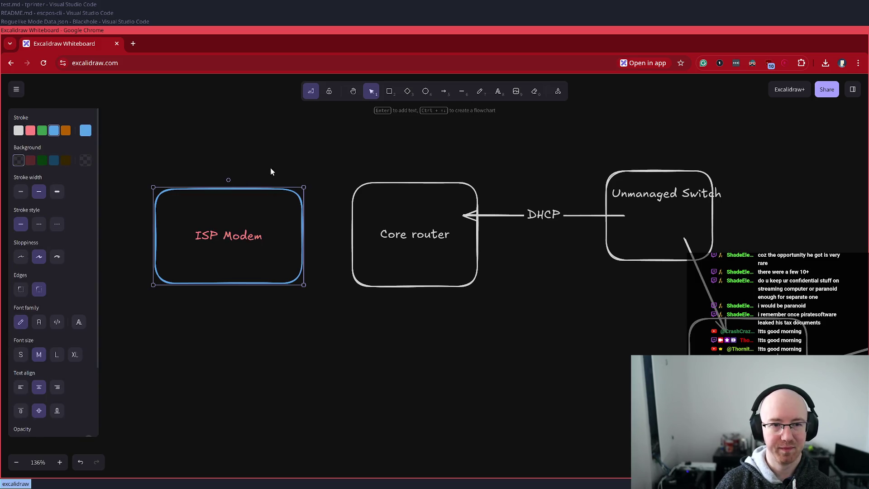
click(31, 130)
click(330, 232)
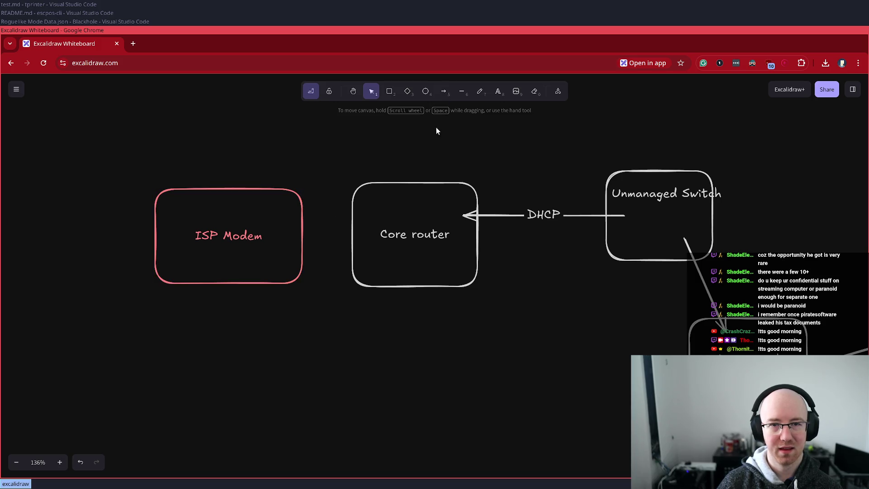
Step: Connect ISP Modem to Core router's top right with a high-curving arrow; move the DHCP arrowhead lower
click(444, 92)
drag(285, 232, 356, 202)
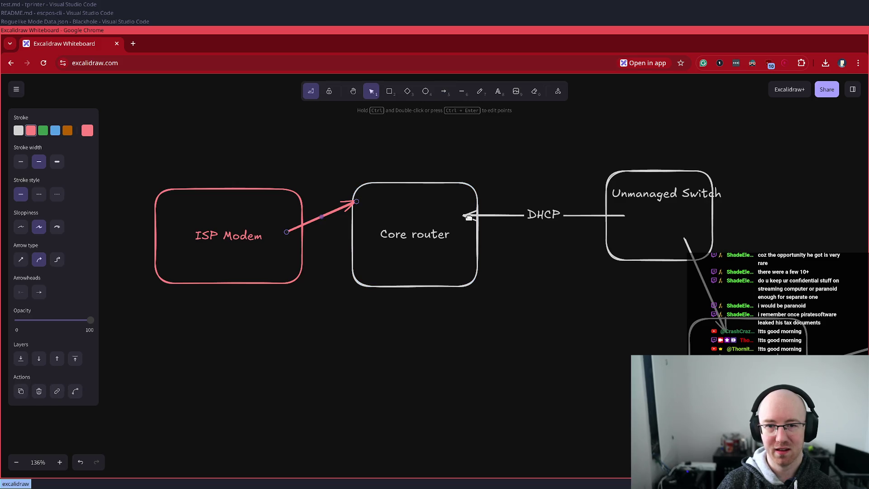
click(466, 216)
mouse_move(466, 216)
mouse_down()
mouse_move(479, 248)
mouse_move(471, 272)
mouse_up()
click(355, 204)
drag(356, 204, 472, 198)
drag(380, 215, 381, 145)
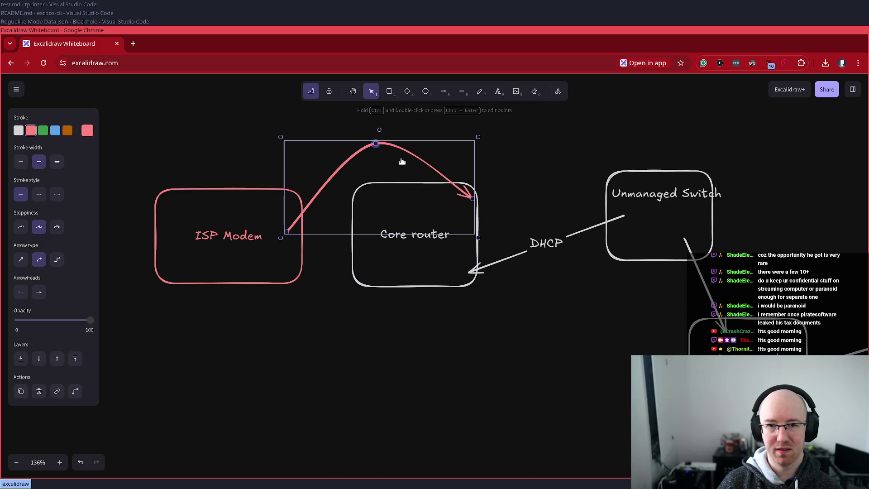
Step: Bend the DHCP arrow into a downward curve, then select the Core router box
click(528, 254)
mouse_move(547, 244)
mouse_down()
mouse_move(556, 295)
mouse_move(556, 270)
mouse_up()
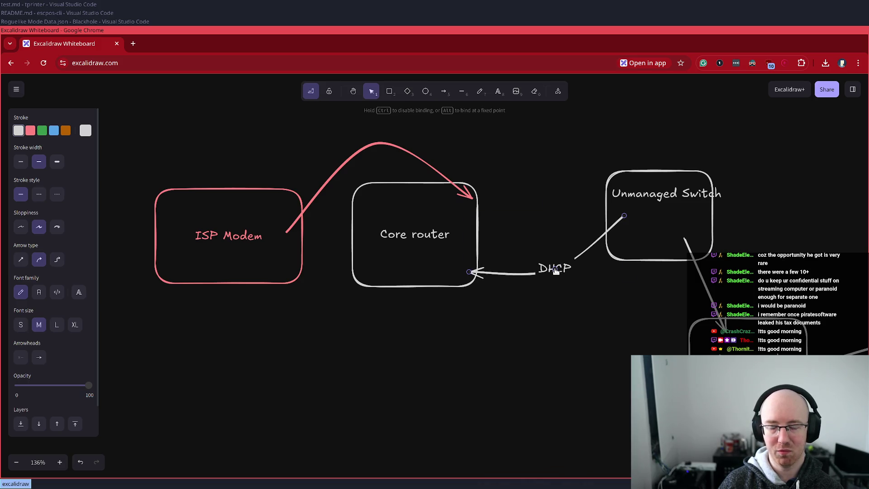
click(497, 282)
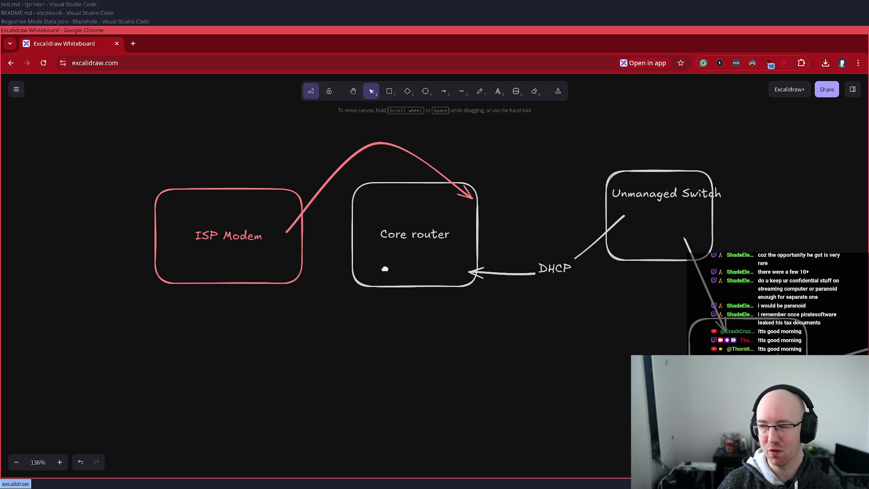
click(405, 261)
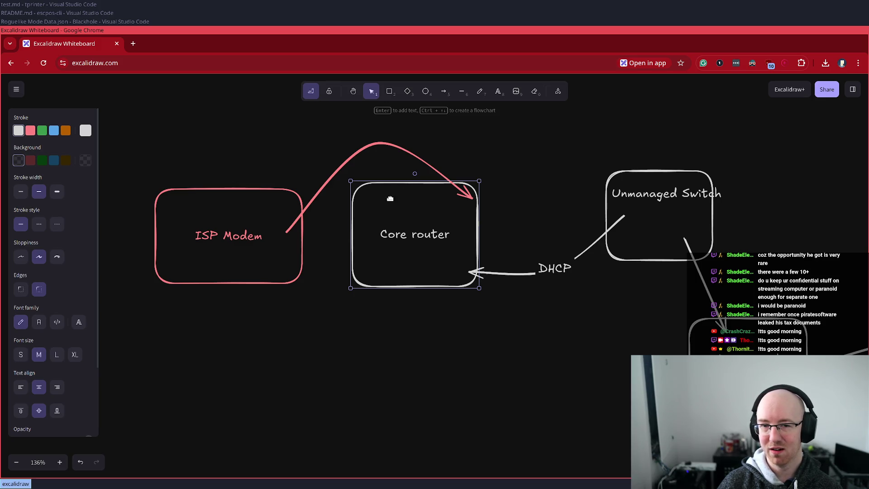
scroll(515, 321, right, 5)
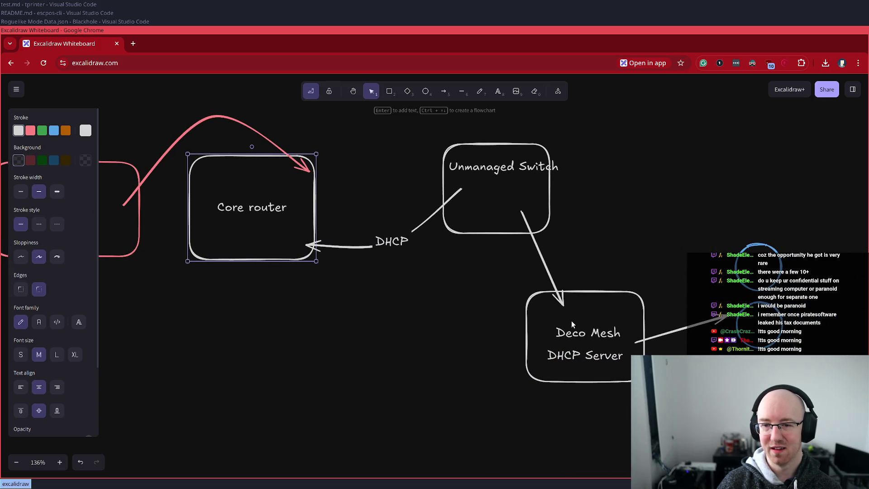
Step: Draw a large pink box around Unmanaged Switch, make it taller and nudge it slightly up
click(389, 92)
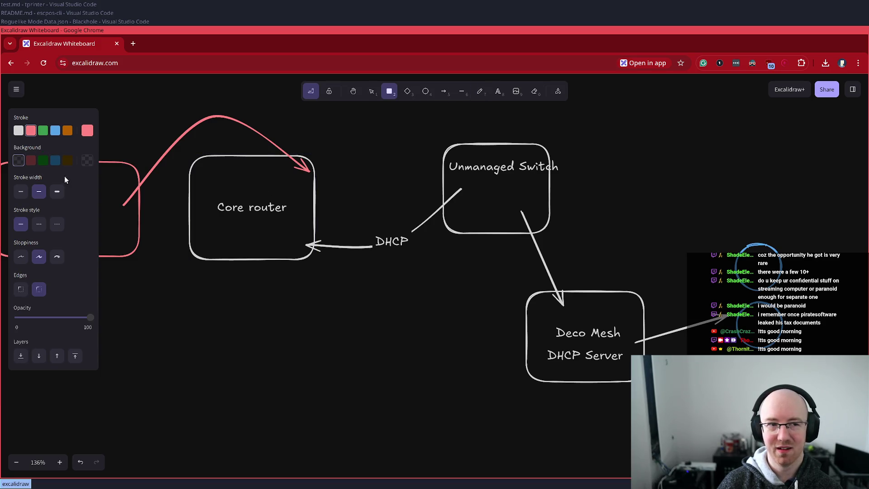
mouse_move(621, 325)
mouse_down()
mouse_move(384, 117)
mouse_move(329, 107)
mouse_up()
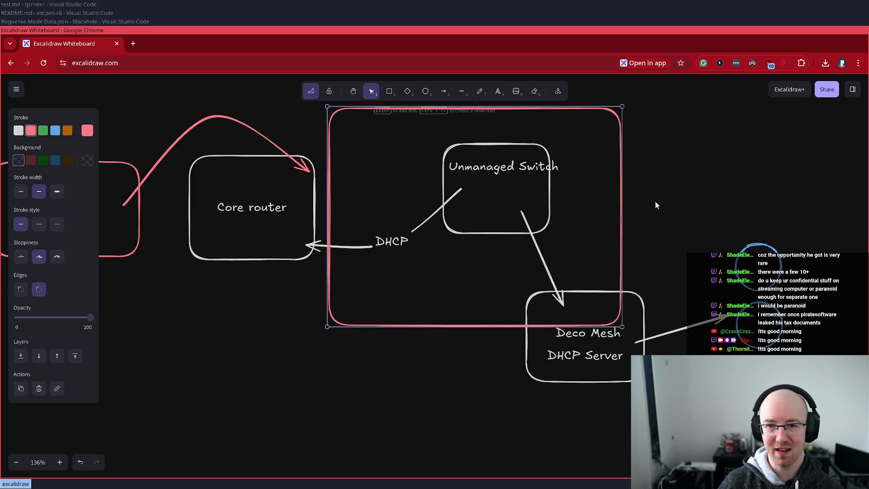
scroll(678, 202, up, 1)
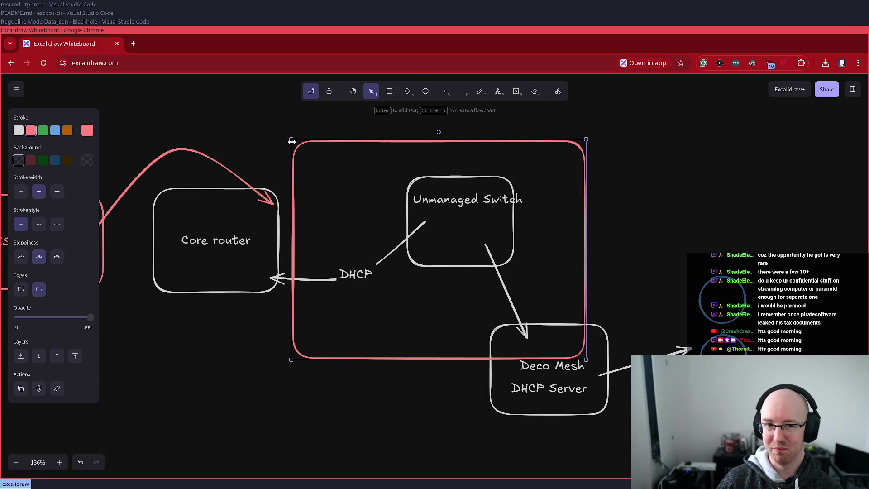
mouse_move(292, 139)
mouse_down()
mouse_move(271, 93)
mouse_move(296, 96)
mouse_up()
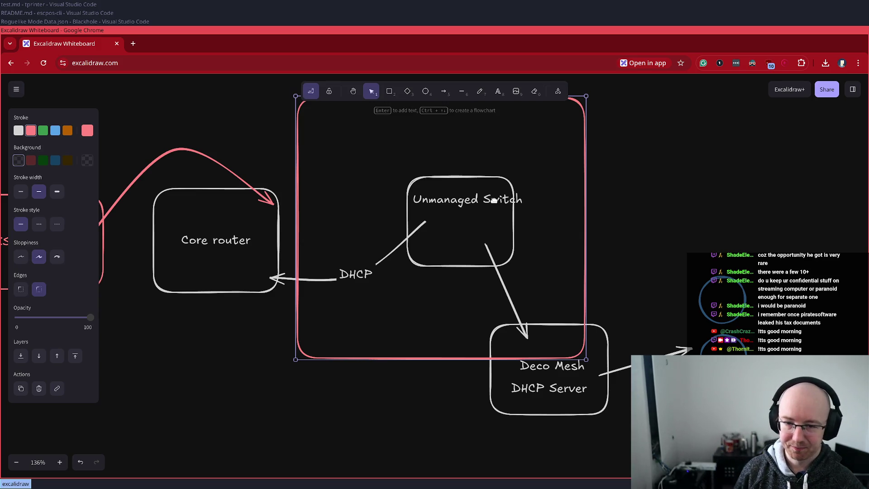
mouse_move(532, 192)
mouse_down()
mouse_move(540, 178)
mouse_move(535, 186)
mouse_up()
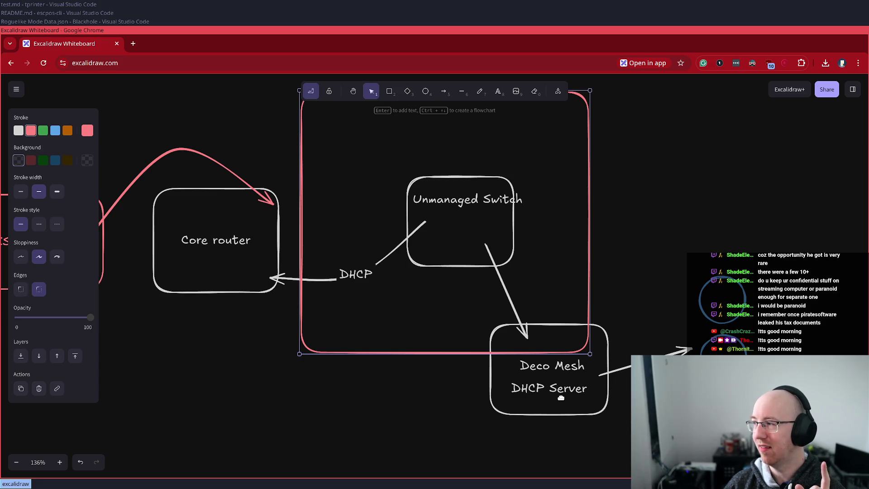
scroll(499, 371, down, 5)
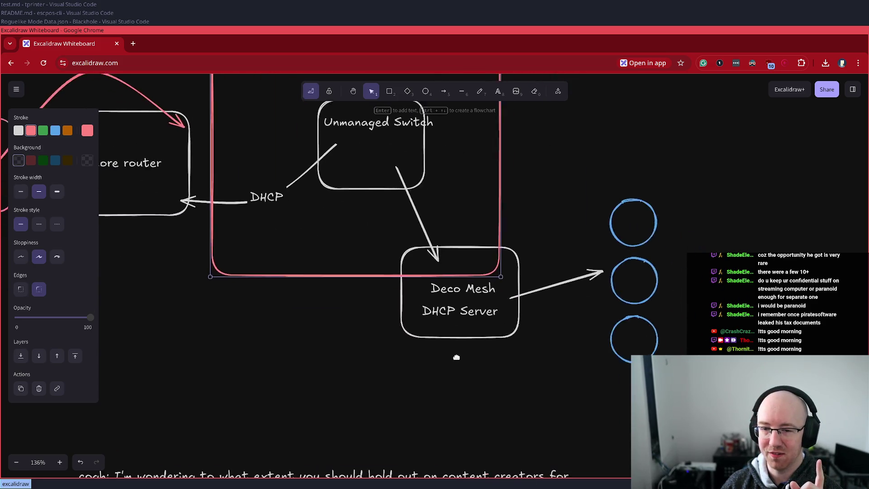
Step: Add the two-line note 'Wired into the deco directly...' / 'Wifi network' under Deco Mesh
double_click(402, 345)
double_click(384, 341)
text(Wired into the deco direc)
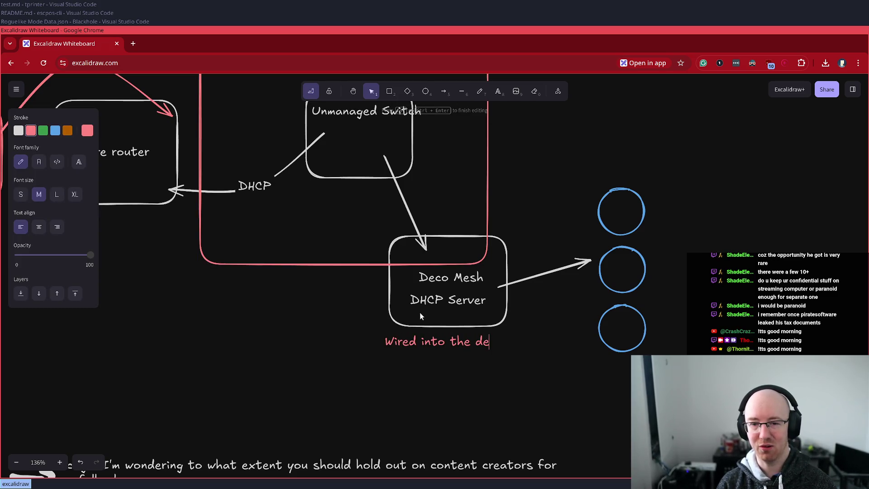
text(tly...)
key(Return)
text(Wifi network)
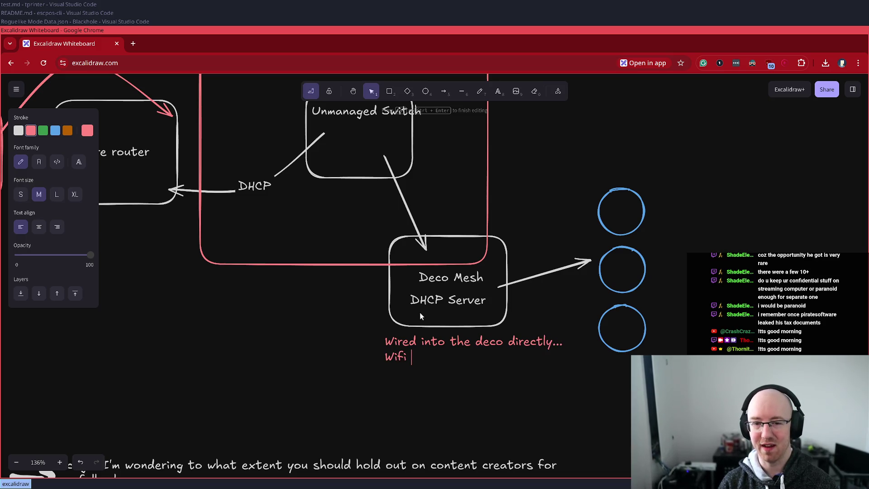
key(Escape)
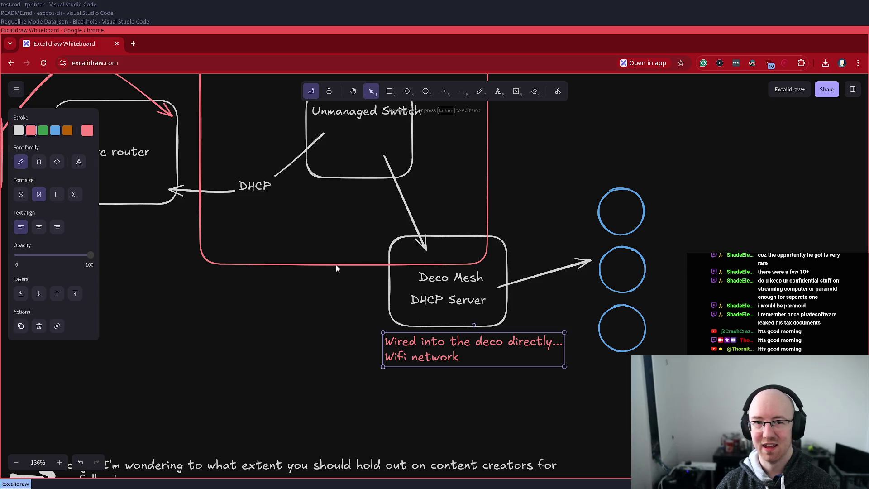
scroll(405, 220, up, 3)
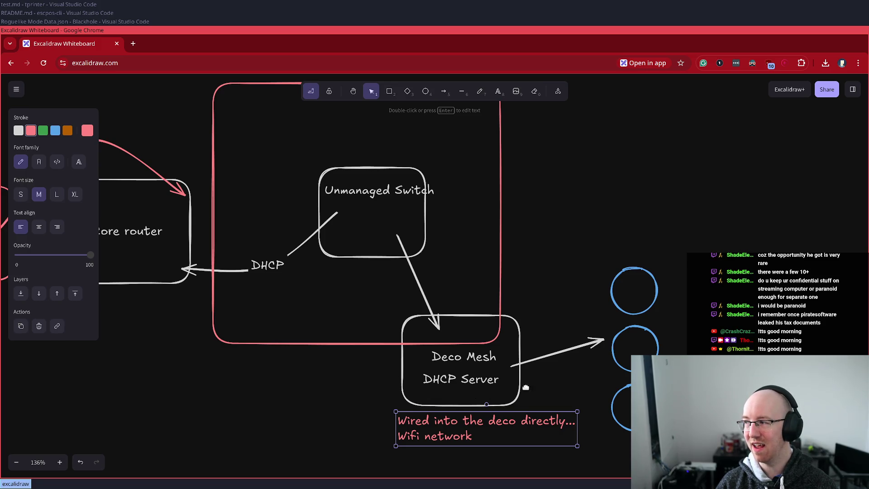
click(406, 252)
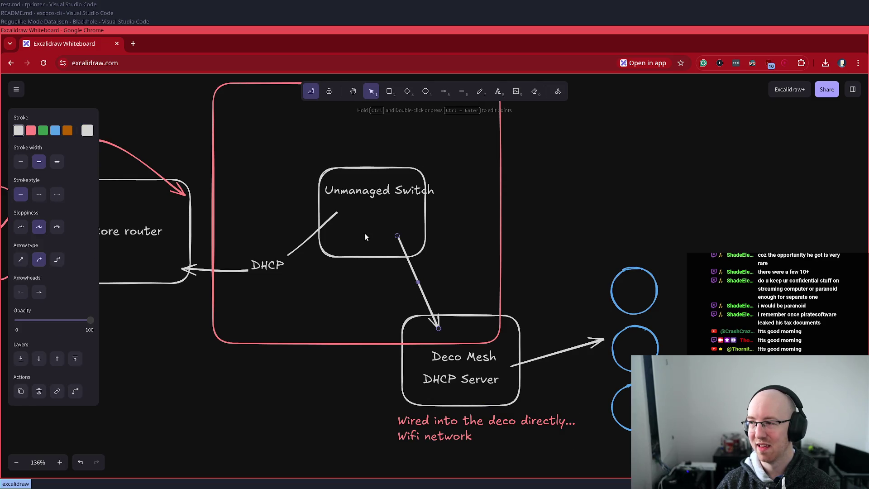
scroll(512, 451, down, 2)
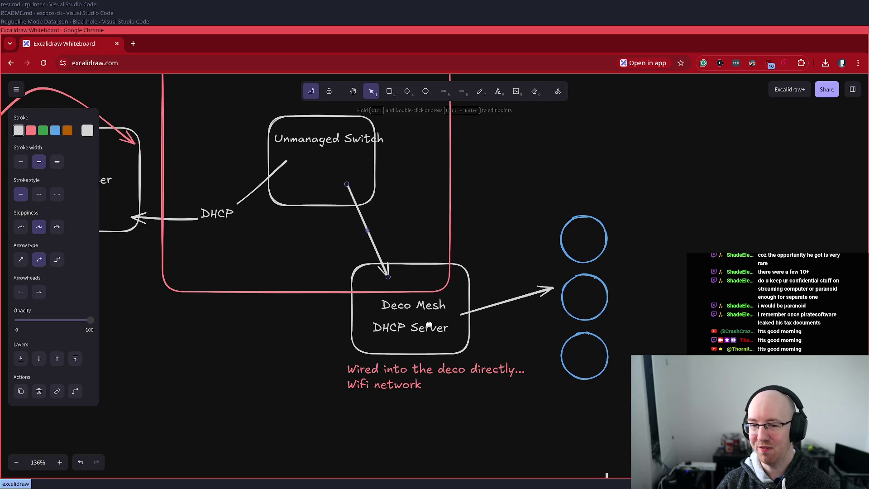
click(433, 334)
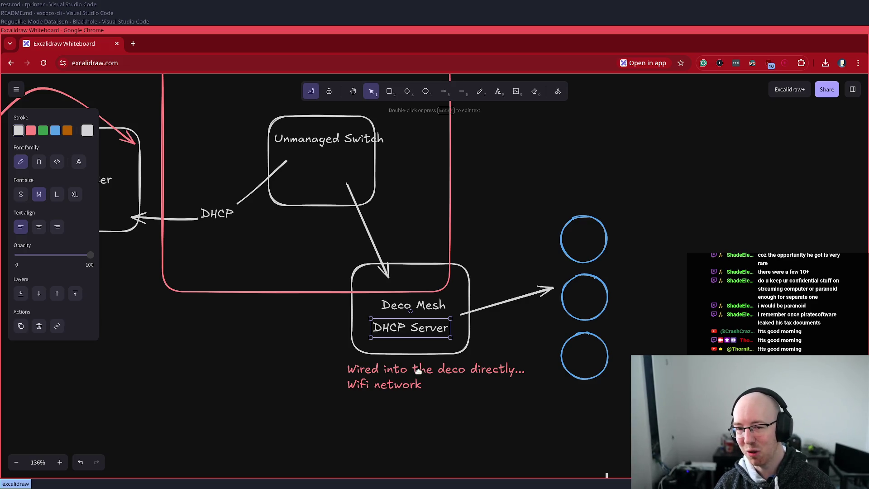
drag(485, 233, 553, 306)
click(390, 91)
mouse_move(322, 290)
mouse_down()
mouse_move(470, 145)
mouse_move(479, 163)
mouse_up()
Step: Give the new box a blue outline and dark blue fill at 30% opacity, sent behind the switch
click(53, 131)
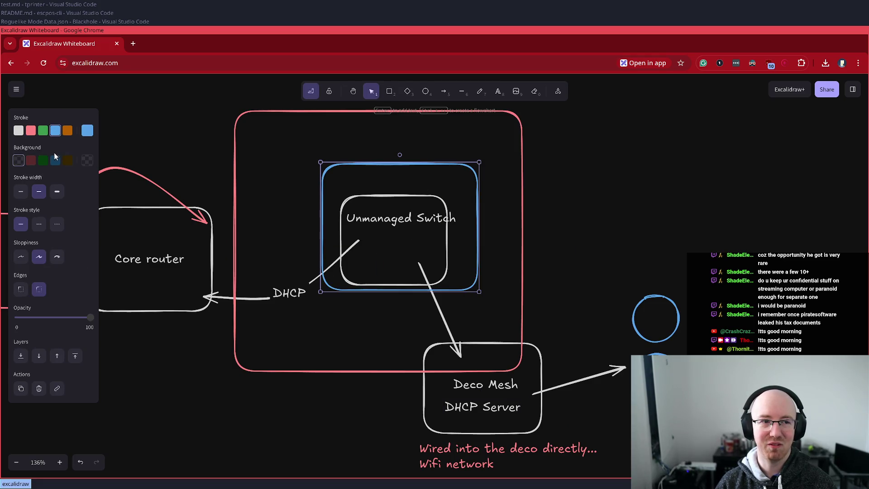
click(56, 160)
click(39, 352)
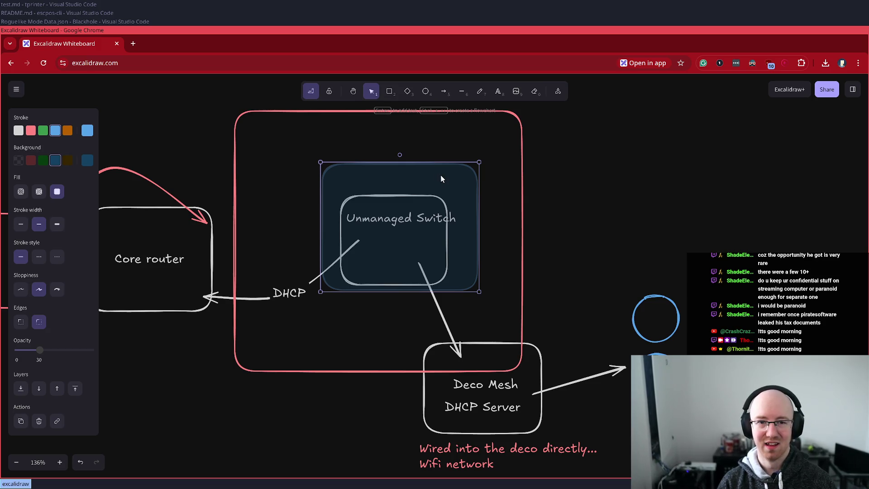
key(ctrl+shift+bracketleft)
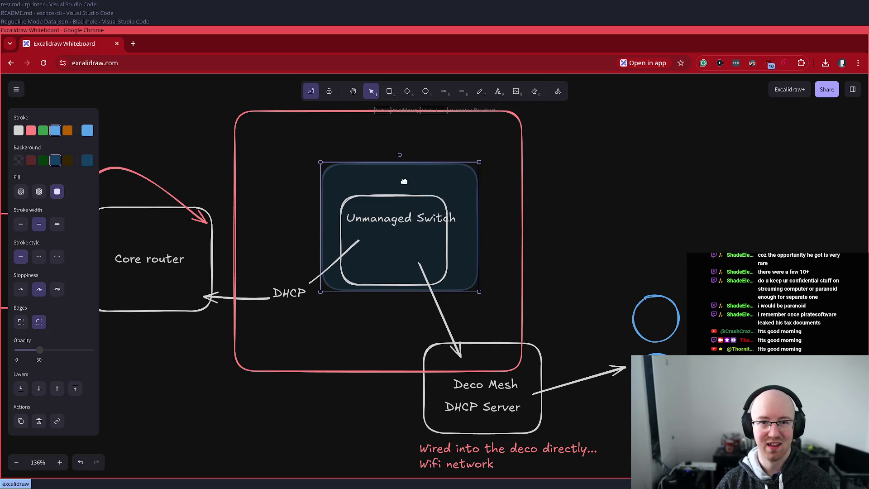
Step: Add a fully opaque blue 'No Man Land' label just above the shaded switch box
double_click(378, 149)
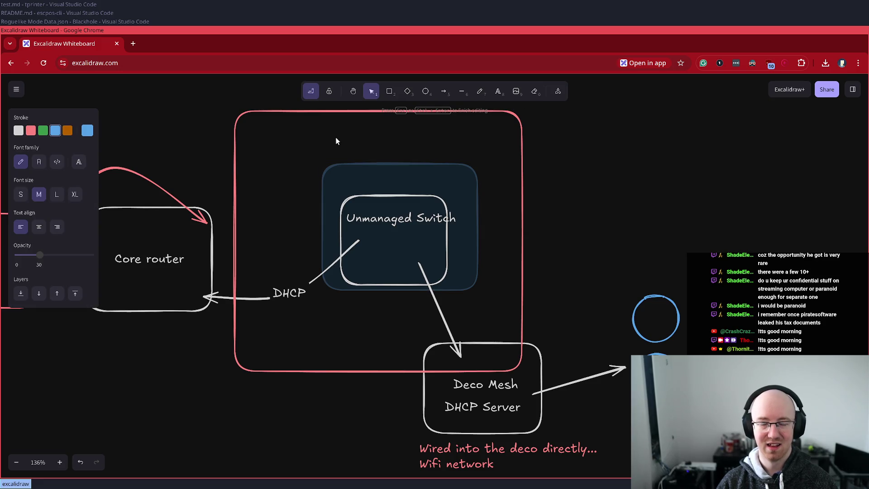
text(No Man Land)
key(ctrl+a)
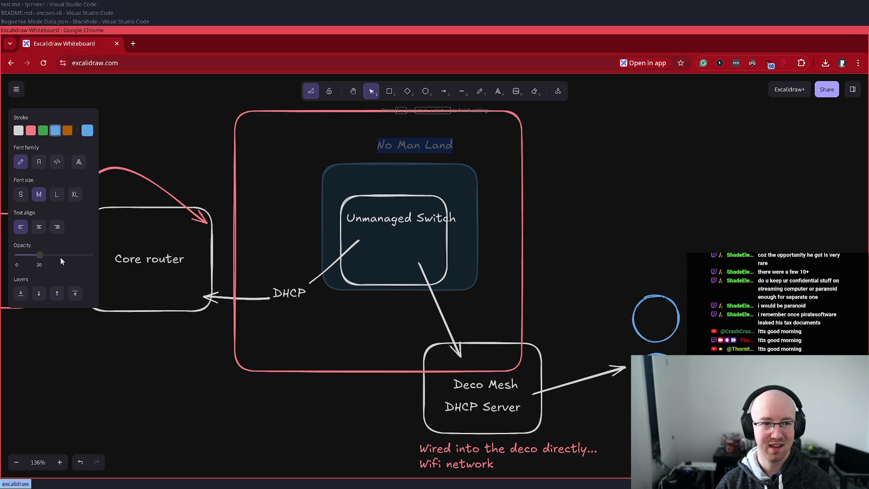
drag(39, 258, 110, 256)
click(689, 131)
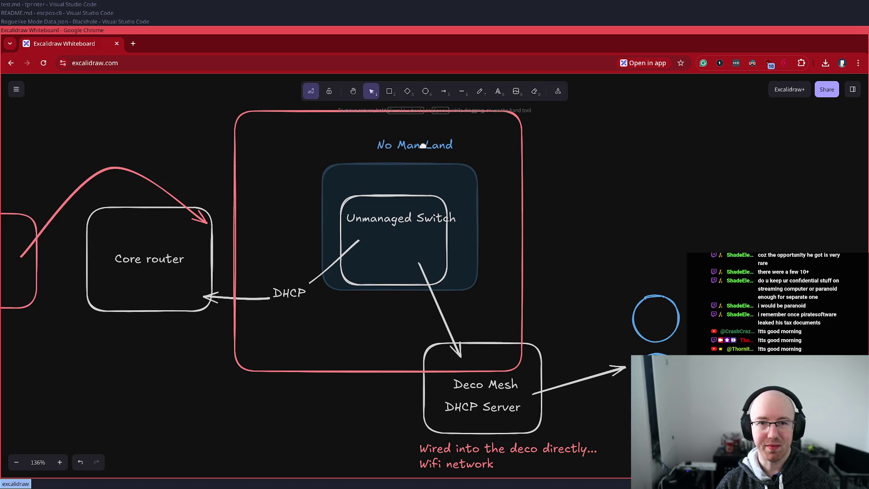
click(415, 152)
drag(415, 152, 409, 157)
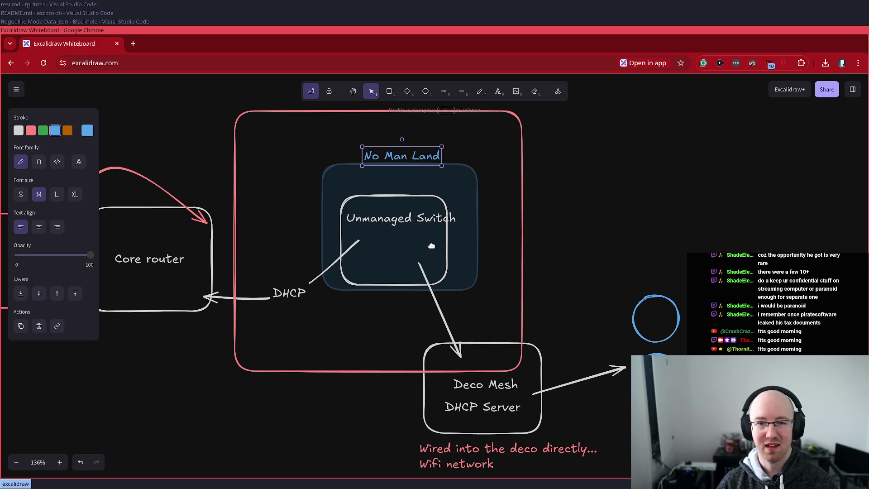
mouse_move(607, 193)
mouse_down()
mouse_move(664, 257)
mouse_move(668, 247)
mouse_up()
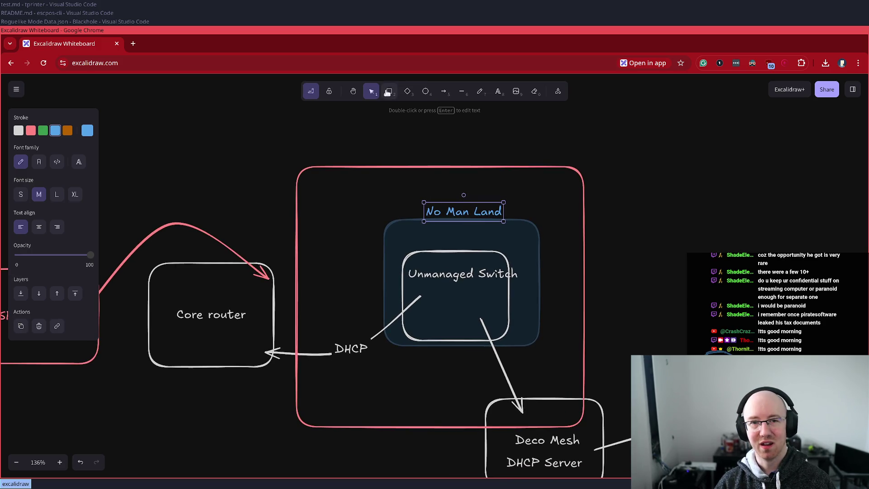
Step: Draw a green arrow running down into Core router
click(444, 91)
mouse_move(357, 133)
mouse_down()
mouse_move(275, 272)
mouse_move(275, 316)
mouse_up()
scroll(139, 175, up, 3)
click(43, 131)
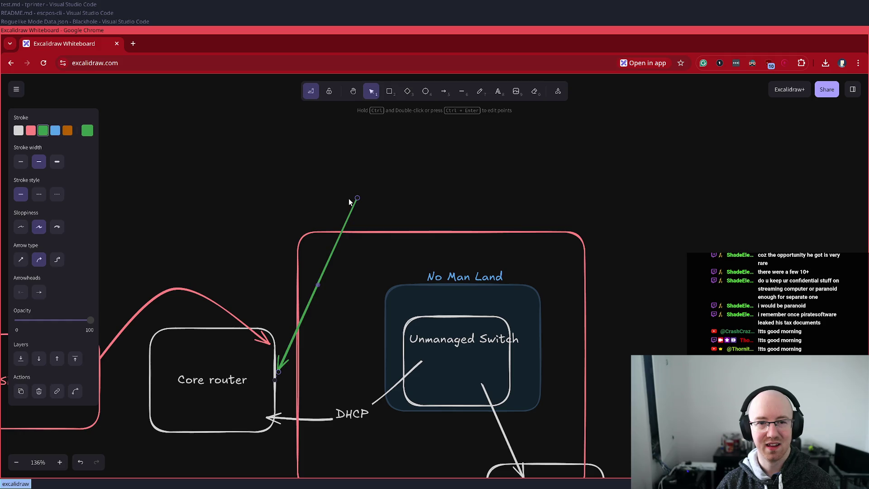
mouse_move(358, 198)
mouse_down()
mouse_move(349, 180)
mouse_move(491, 137)
mouse_move(491, 113)
mouse_up()
Step: Add a transparent-fill 'Thermal Printer' box at the top of the green arrow
click(389, 95)
click(19, 160)
double_click(387, 145)
text(ermal Printer)
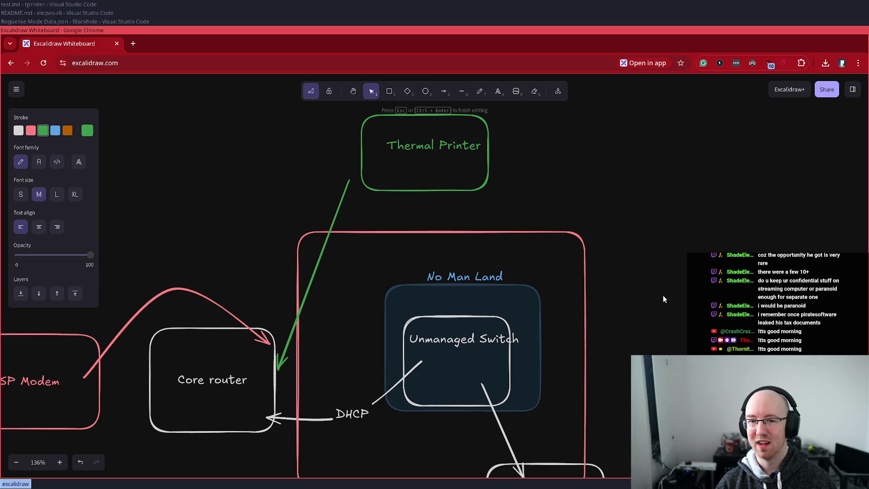
scroll(665, 296, down, 2)
ctrl+scroll(643, 247, down, 3)
ctrl+scroll(634, 244, down, 2)
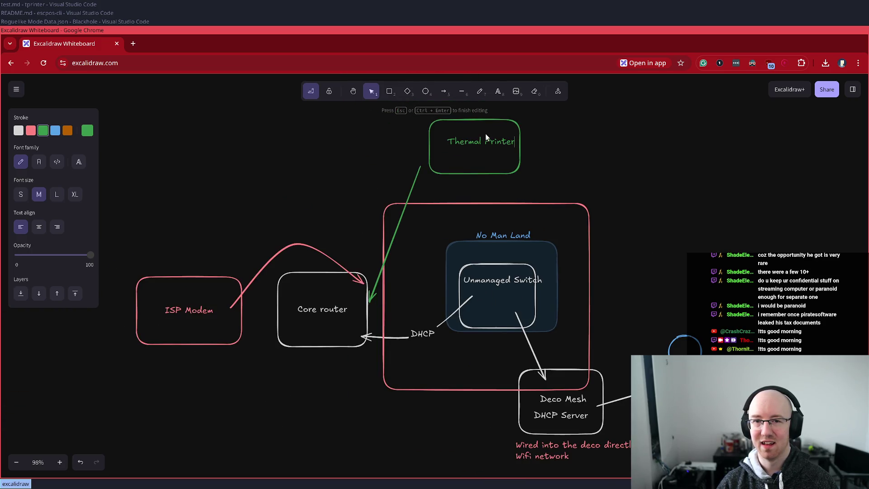
key(Escape)
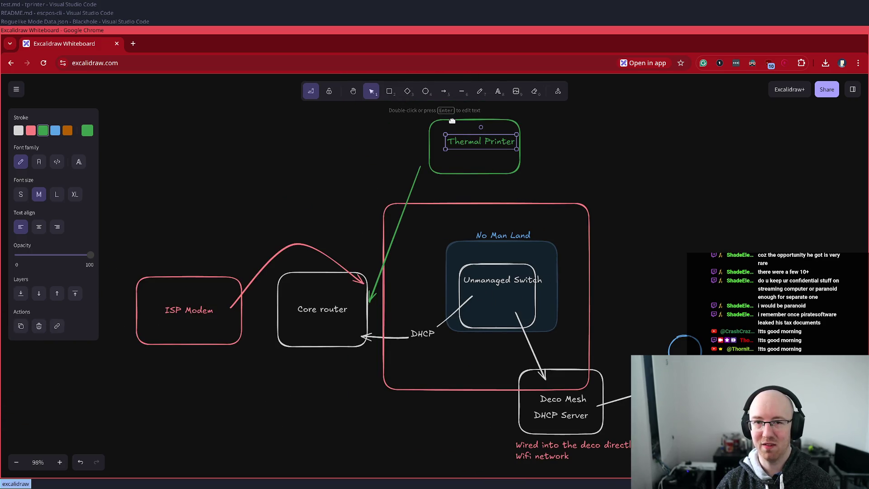
click(443, 94)
drag(594, 383, 518, 144)
drag(557, 266, 661, 218)
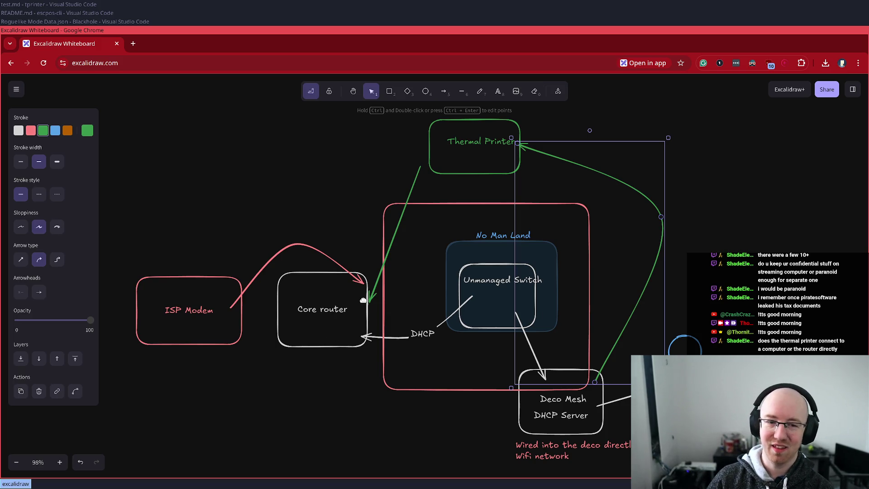
click(346, 319)
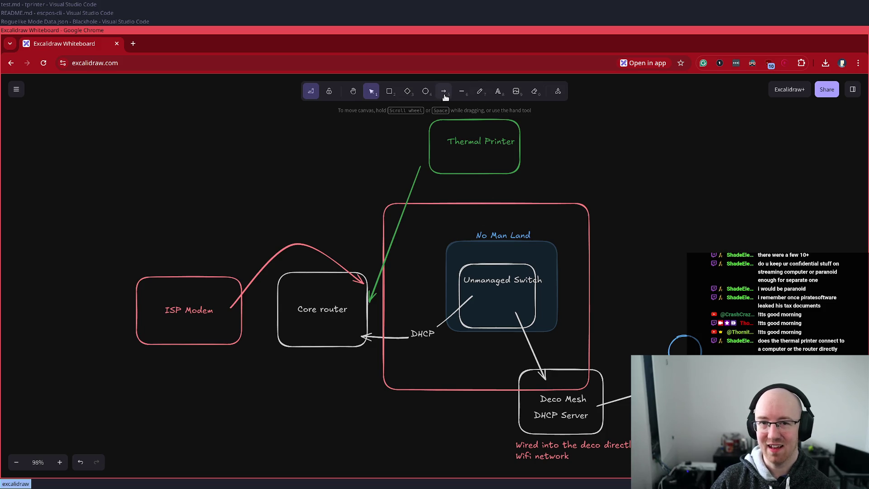
Step: Try green freehand underlines under Core router and a circle around Deco Mesh, then undo them
click(479, 92)
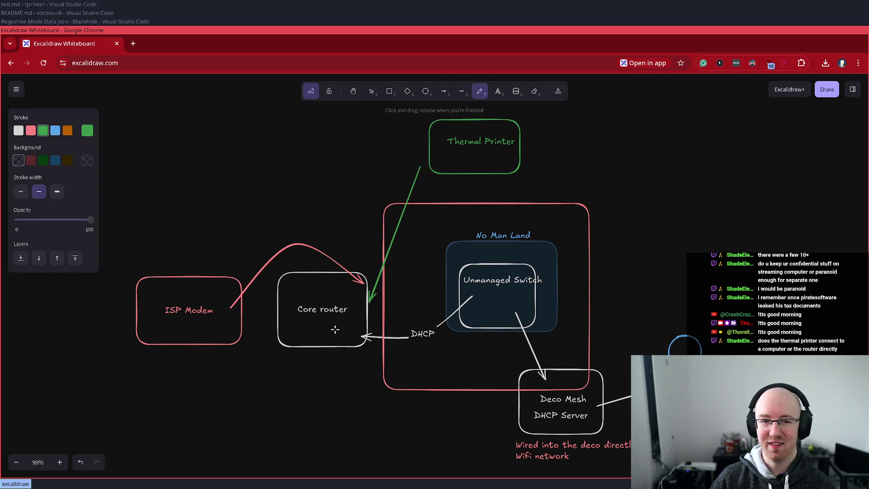
drag(301, 324, 359, 322)
key(ctrl+z)
key(ctrl+z)
drag(299, 317, 346, 318)
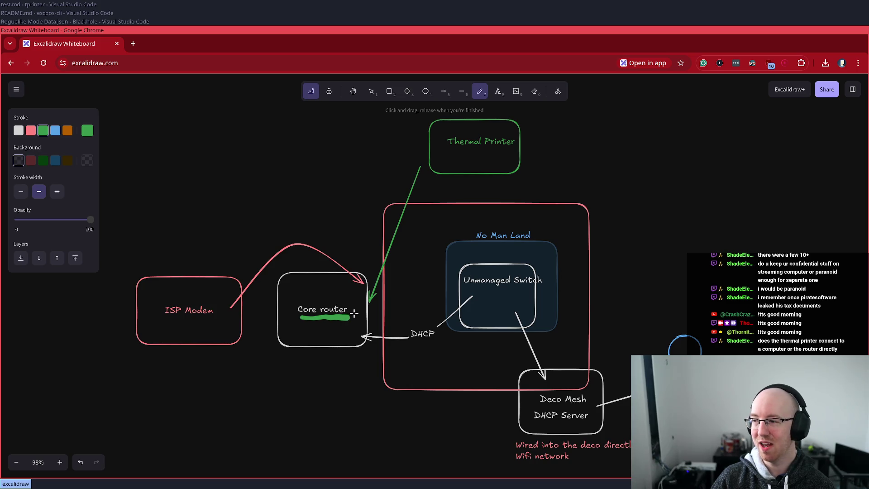
key(ctrl+z)
mouse_move(592, 389)
mouse_down()
mouse_move(561, 377)
mouse_move(529, 415)
mouse_move(589, 430)
mouse_move(591, 388)
mouse_move(555, 387)
mouse_up()
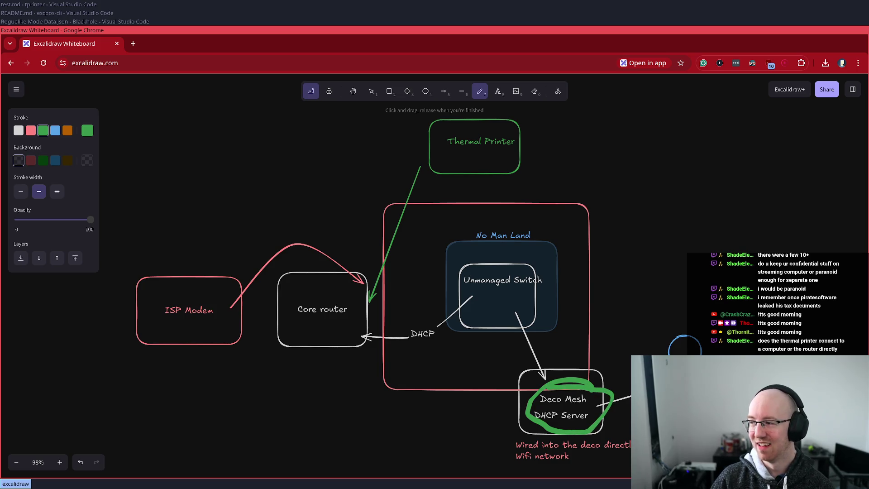
drag(300, 324, 333, 324)
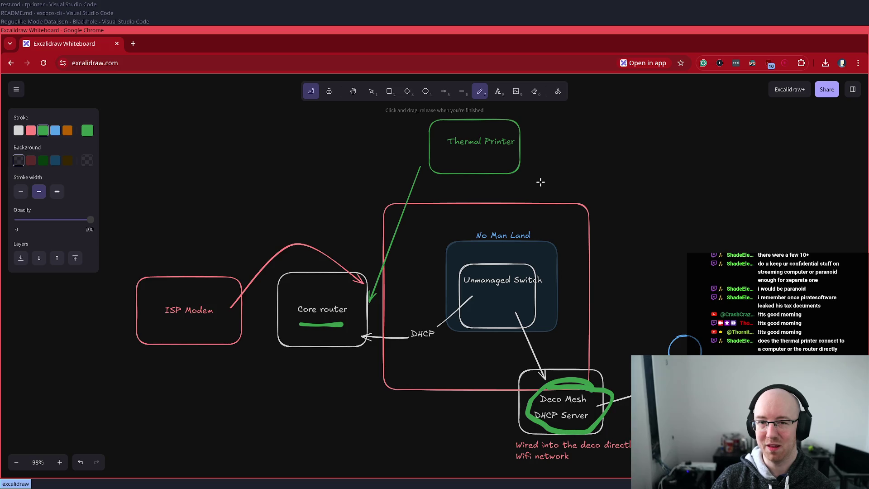
key(ctrl+z)
key(ctrl+z)
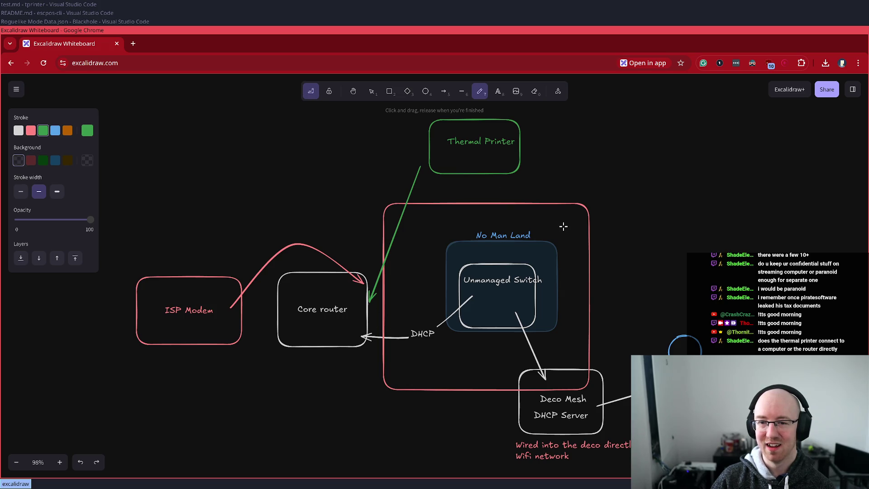
key(ctrl+shift+z)
key(ctrl+shift+z)
key(ctrl+z)
key(ctrl+z)
key(ctrl+z)
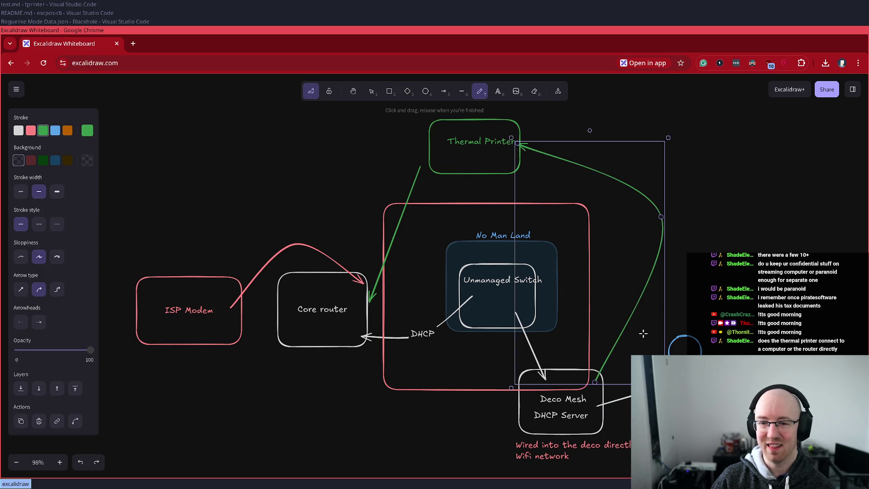
Step: Delete the curved green arrow leading to Thermal Printer
key(Escape)
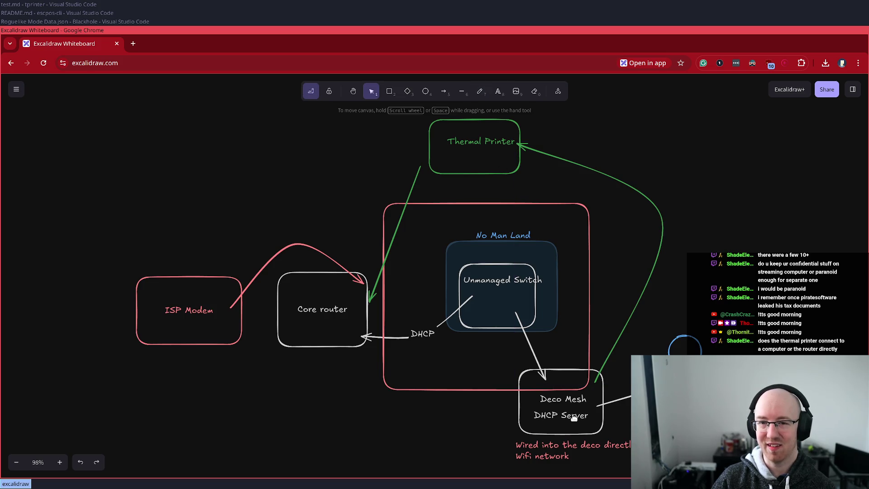
click(659, 211)
key(Delete)
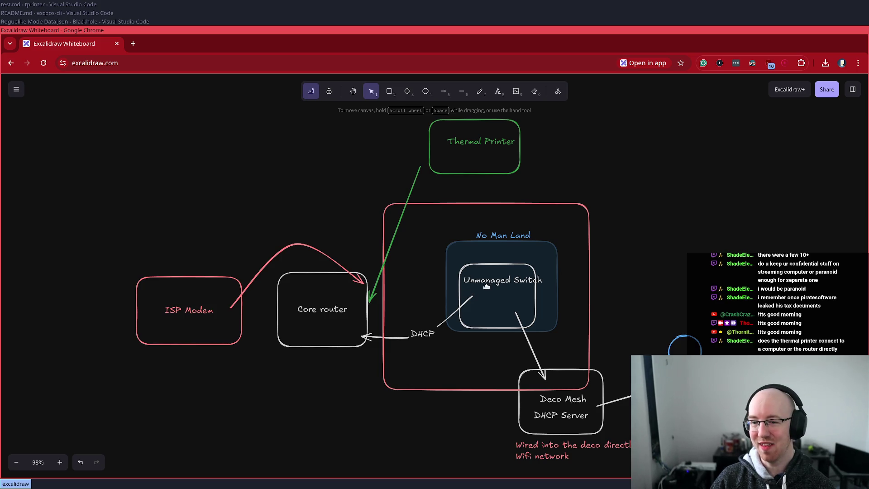
click(299, 333)
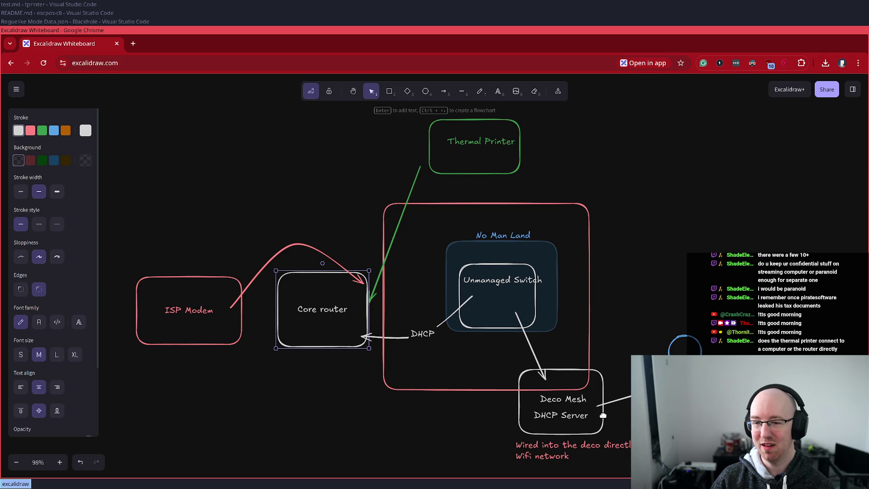
click(670, 338)
key(Escape)
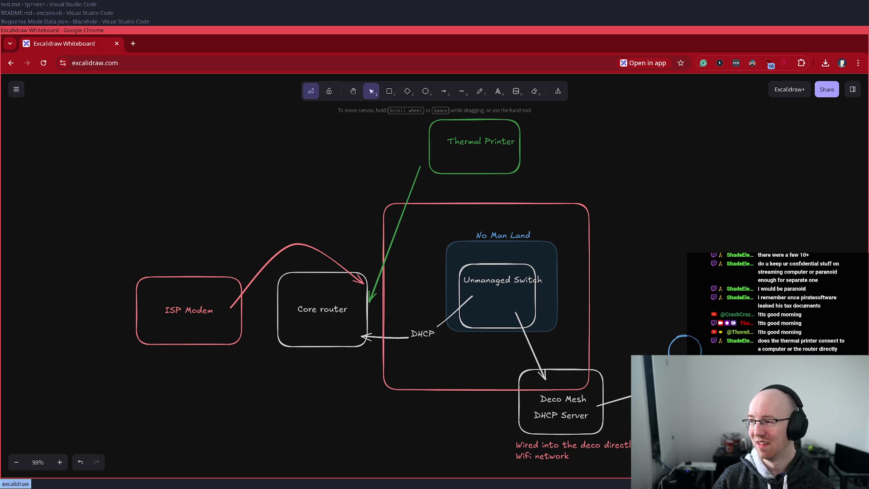
click(601, 431)
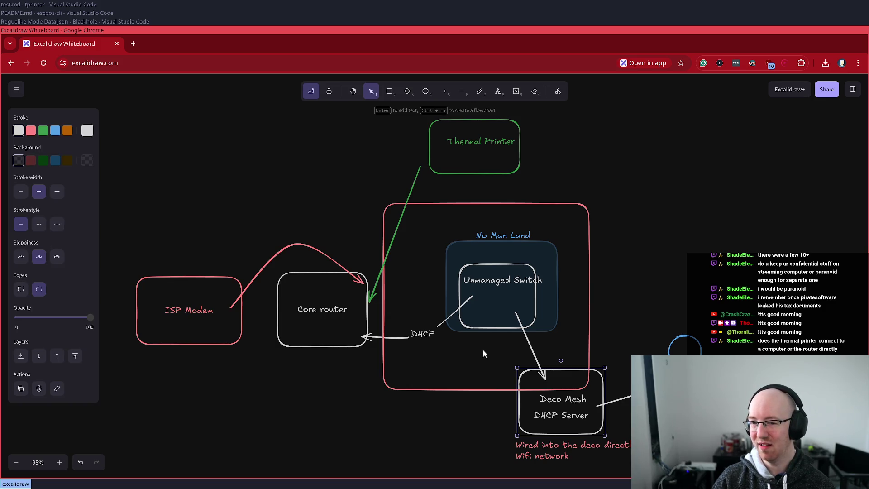
click(469, 423)
mouse_move(479, 430)
mouse_down()
mouse_move(579, 391)
mouse_move(613, 360)
mouse_move(604, 360)
mouse_up()
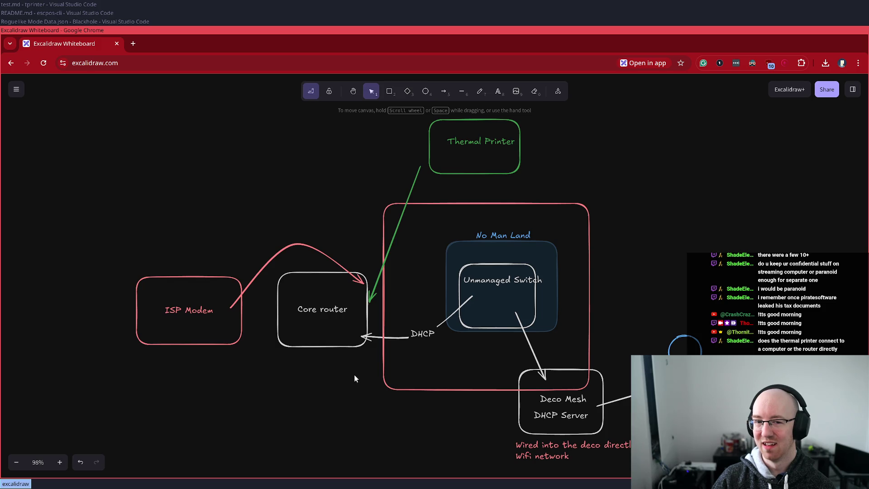
click(589, 384)
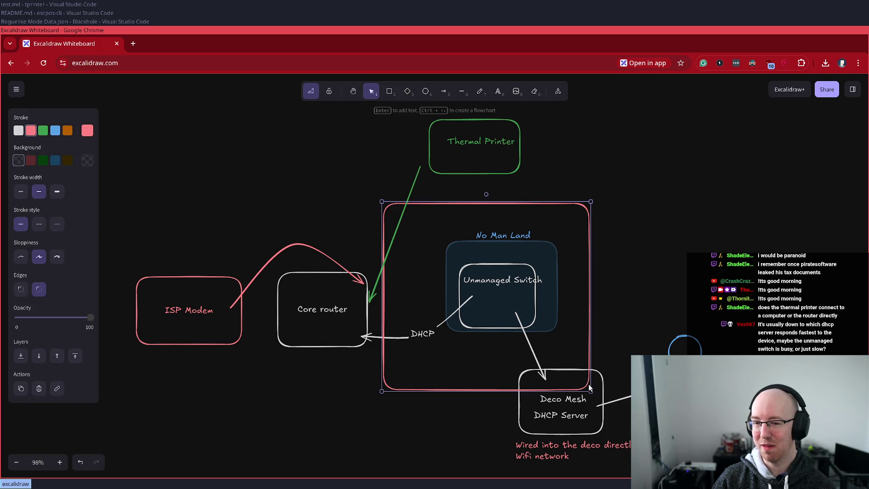
click(607, 381)
click(607, 381)
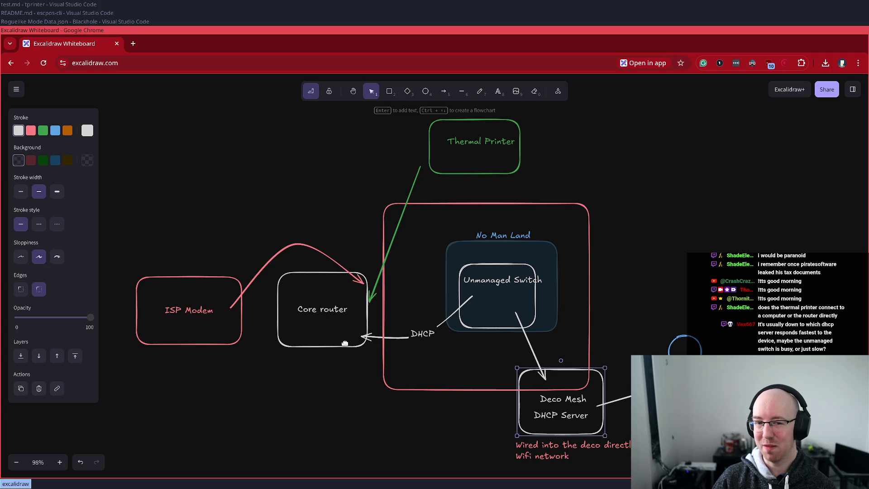
click(284, 313)
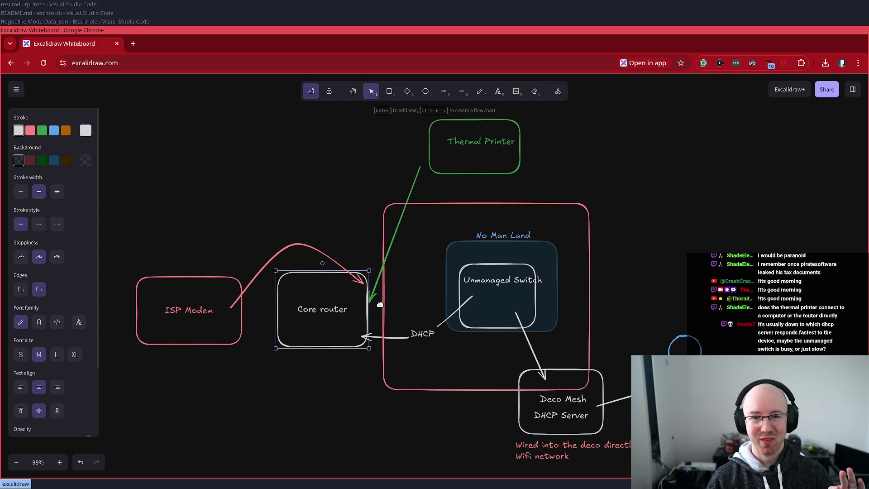
click(411, 193)
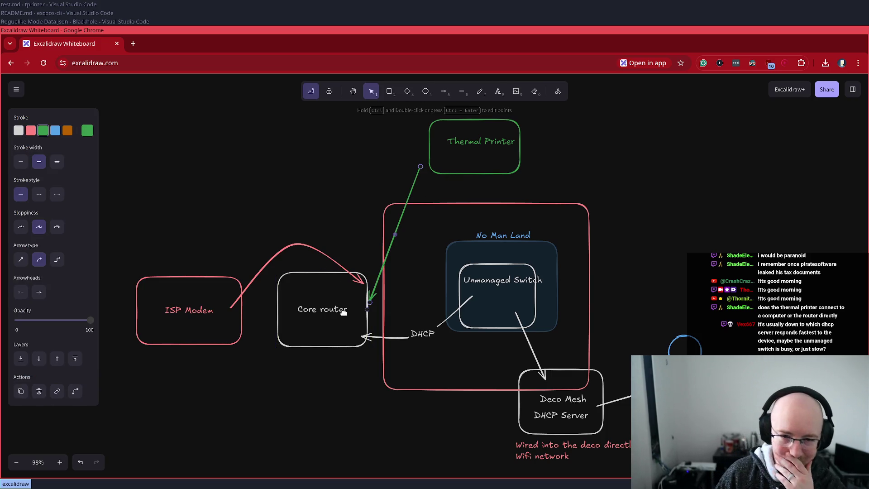
Step: Nudge the Deco Mesh box slightly and shift Thermal Printer about 20 px right
click(602, 383)
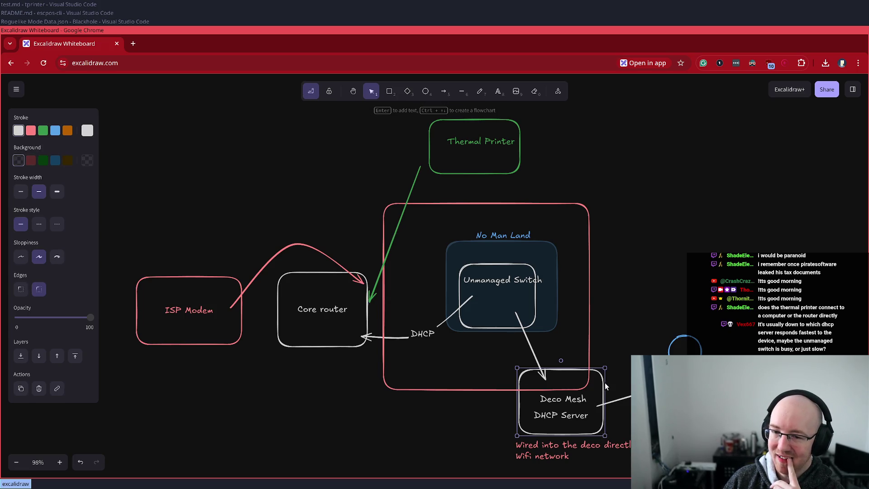
click(349, 291)
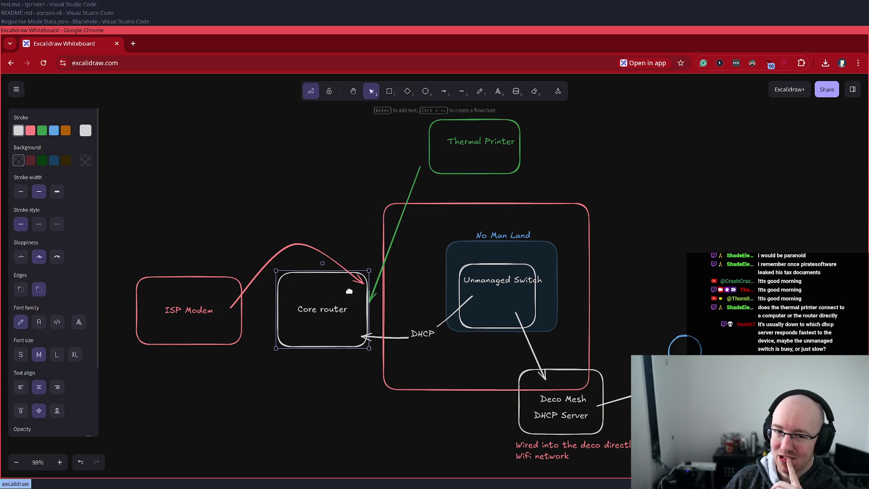
click(454, 173)
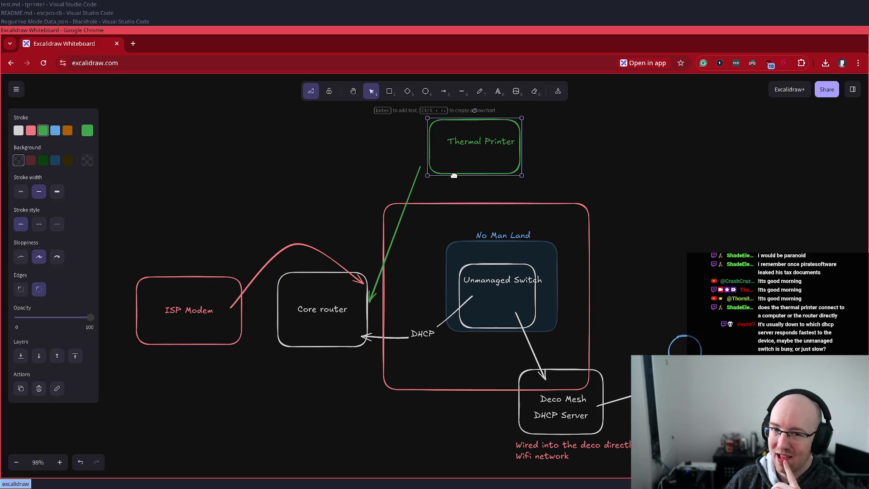
click(365, 282)
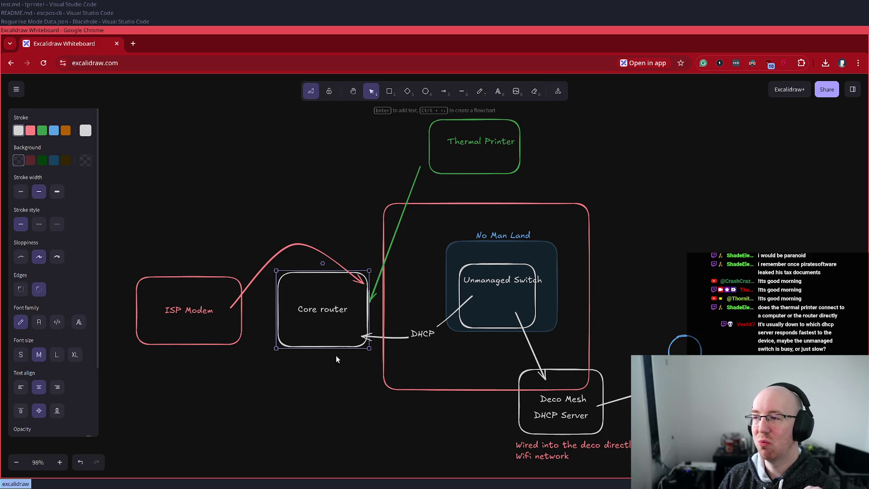
click(599, 379)
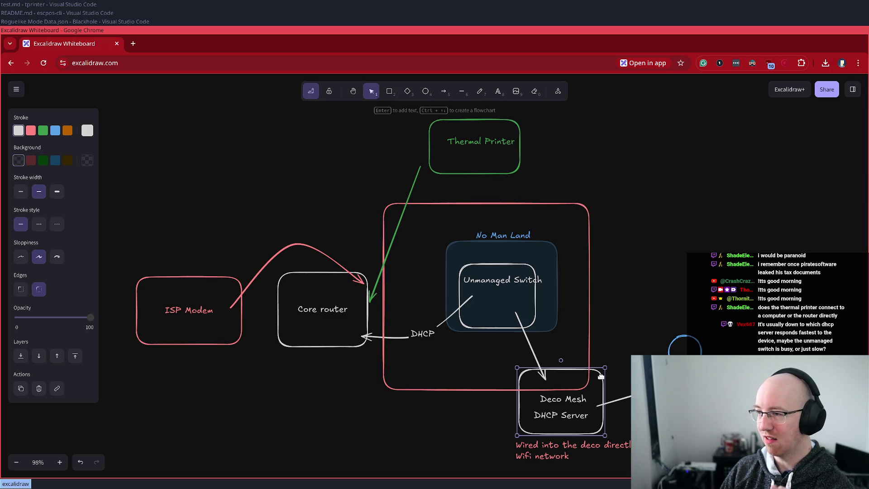
click(336, 340)
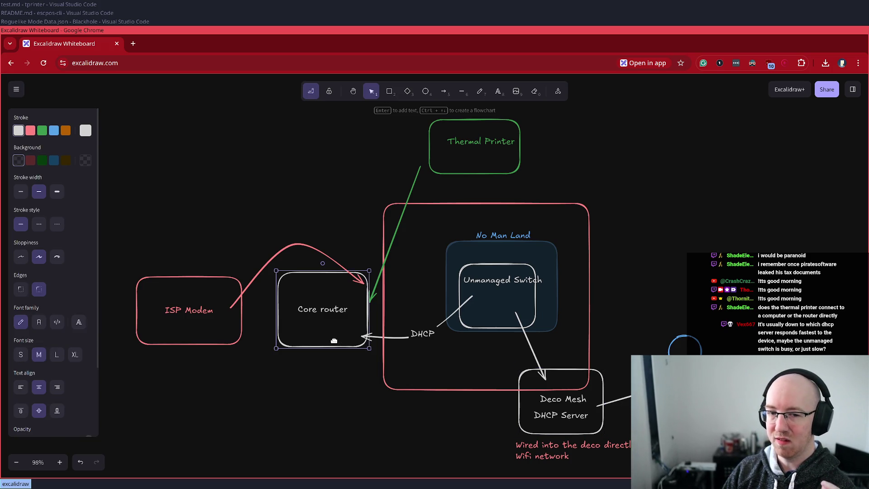
click(436, 166)
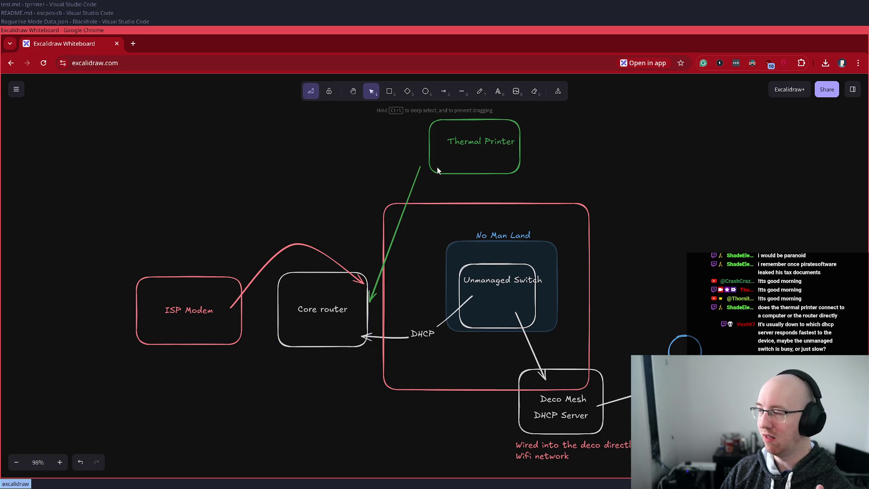
click(438, 173)
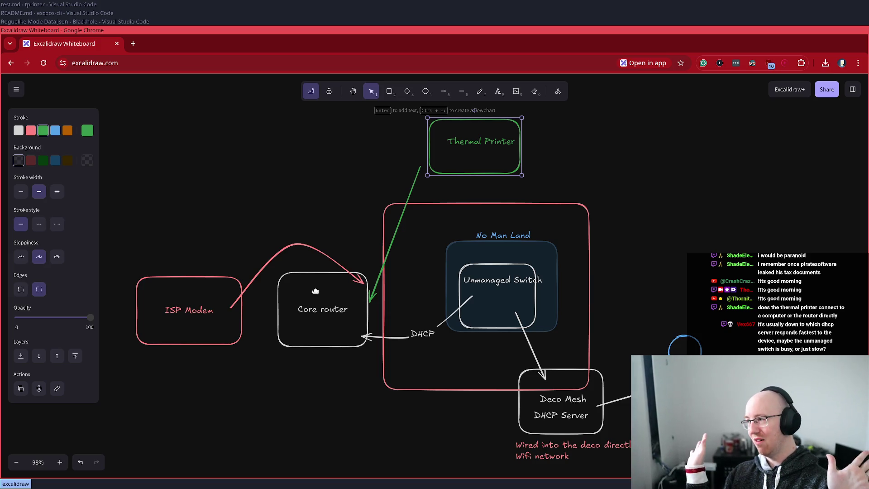
click(595, 411)
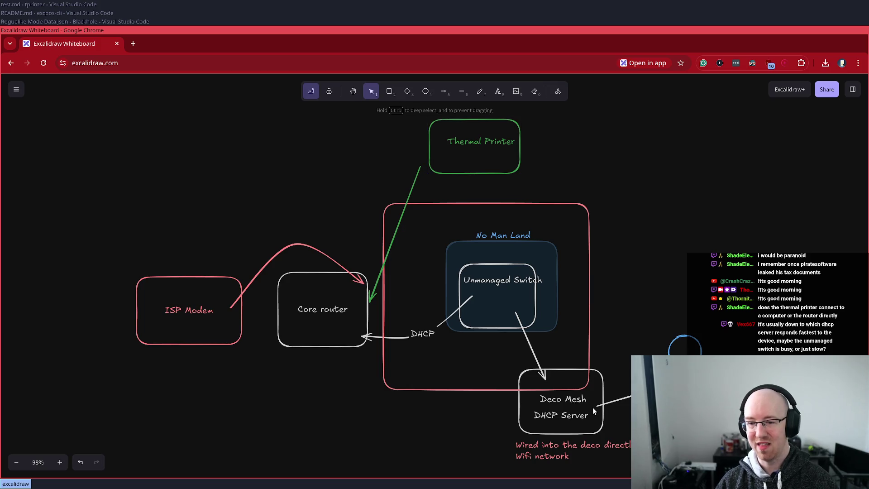
mouse_move(607, 379)
mouse_down()
mouse_move(605, 370)
mouse_move(606, 390)
mouse_move(625, 368)
mouse_move(624, 377)
mouse_up()
drag(484, 173, 494, 172)
click(630, 192)
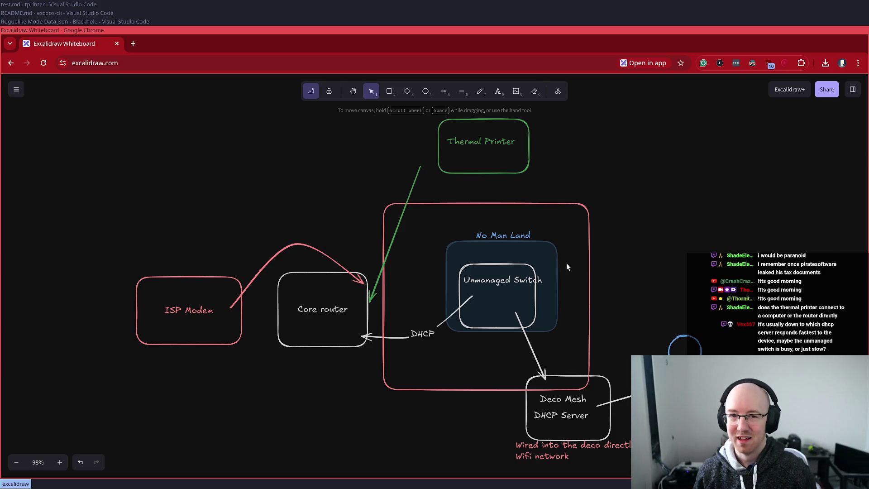
Step: Bind the green arrow from the Thermal Printer box to Core router
click(393, 251)
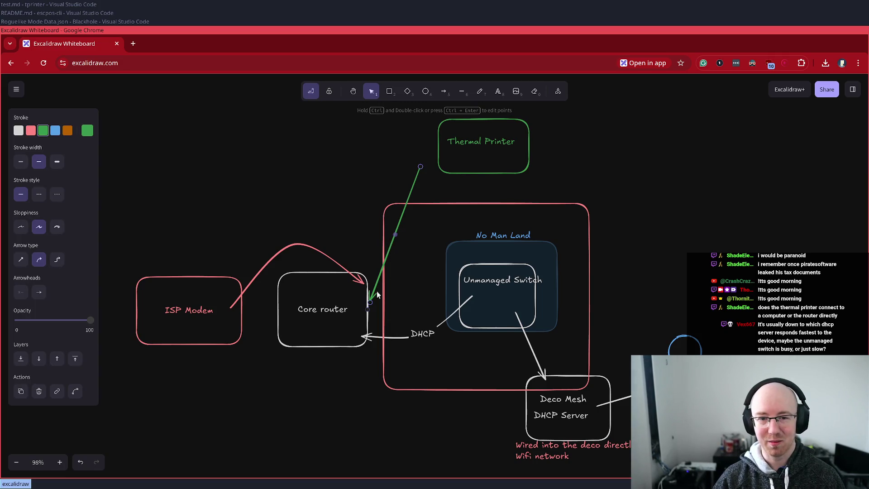
drag(371, 300, 474, 262)
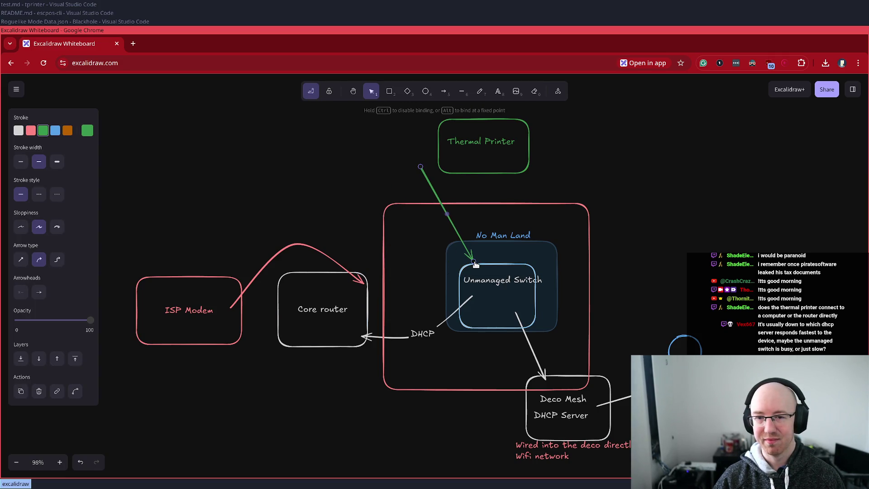
drag(421, 167, 445, 161)
drag(482, 262, 466, 263)
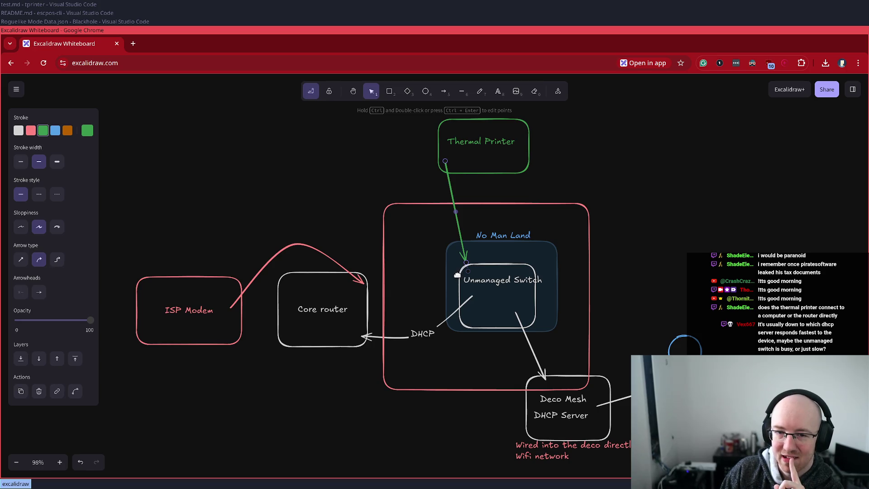
click(607, 381)
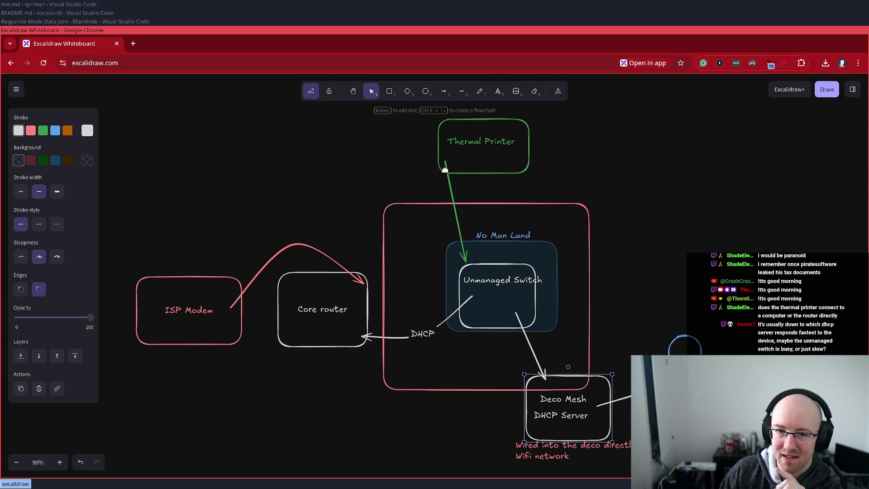
click(463, 257)
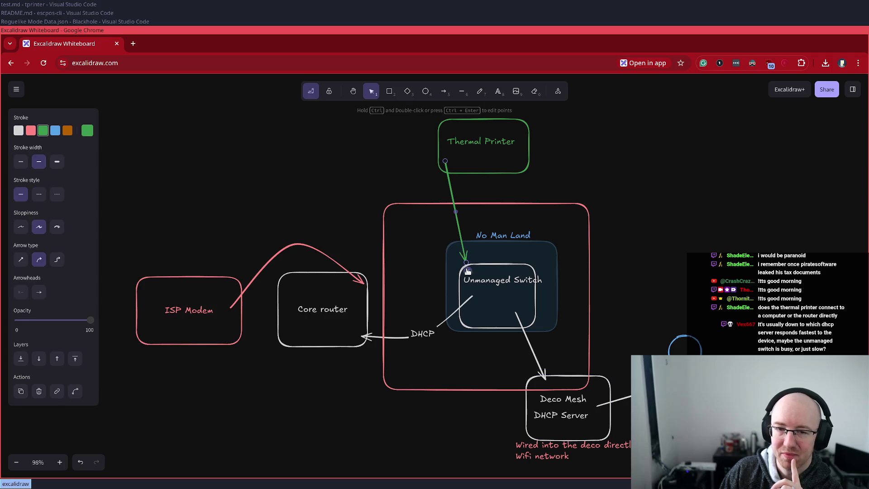
mouse_move(467, 263)
mouse_down()
mouse_move(431, 248)
mouse_move(355, 281)
mouse_move(361, 318)
mouse_up()
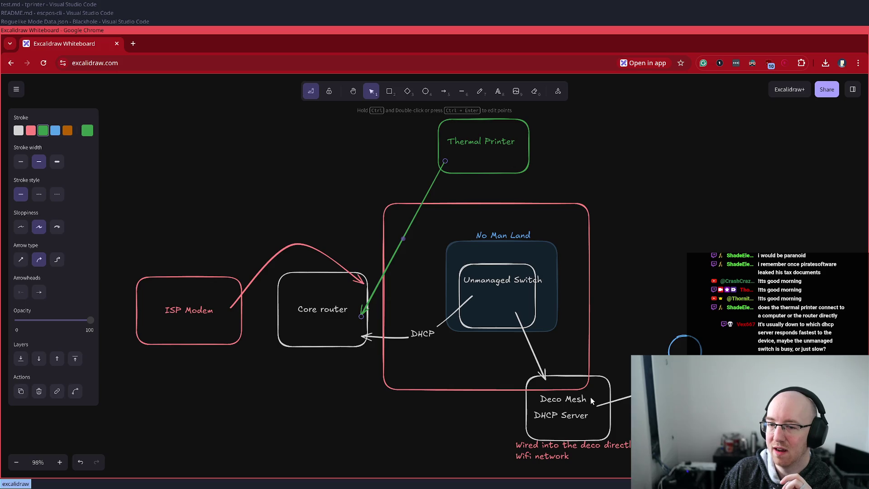
click(367, 279)
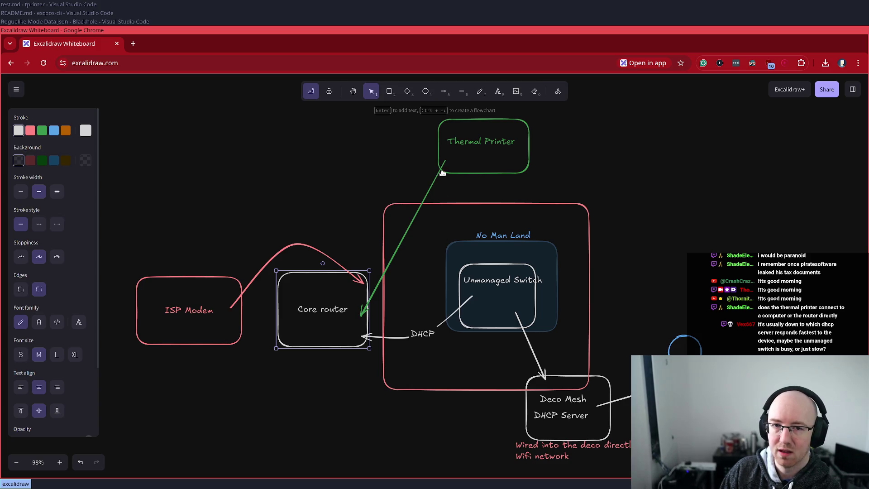
Step: Widen Deco Mesh slightly and reattach the Thermal Printer arrow's end to Unmanaged Switch
click(565, 438)
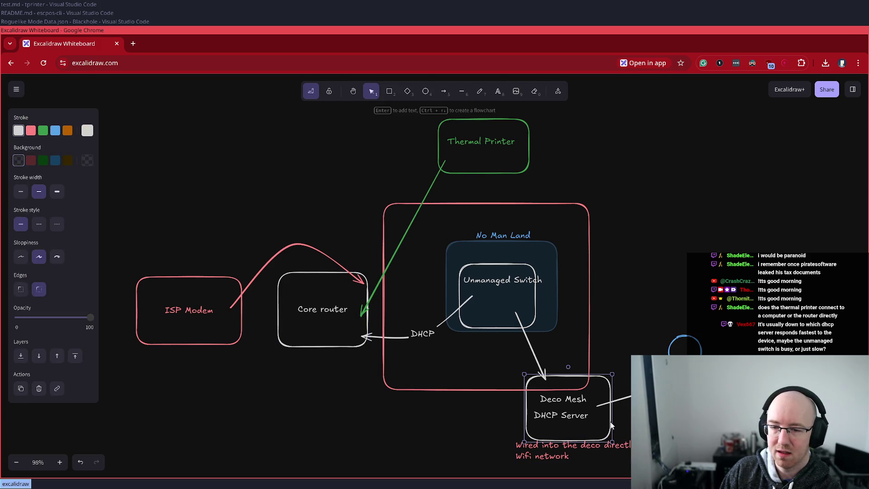
drag(611, 426, 599, 427)
click(345, 332)
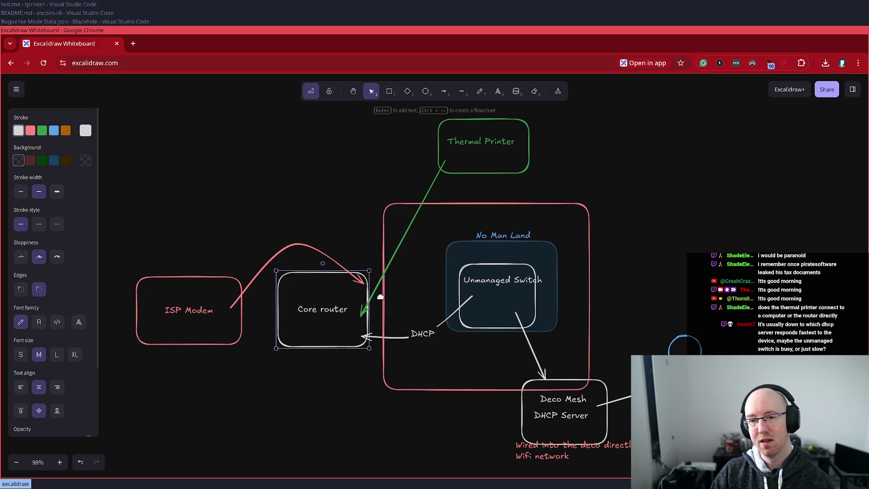
click(376, 291)
drag(360, 314, 480, 269)
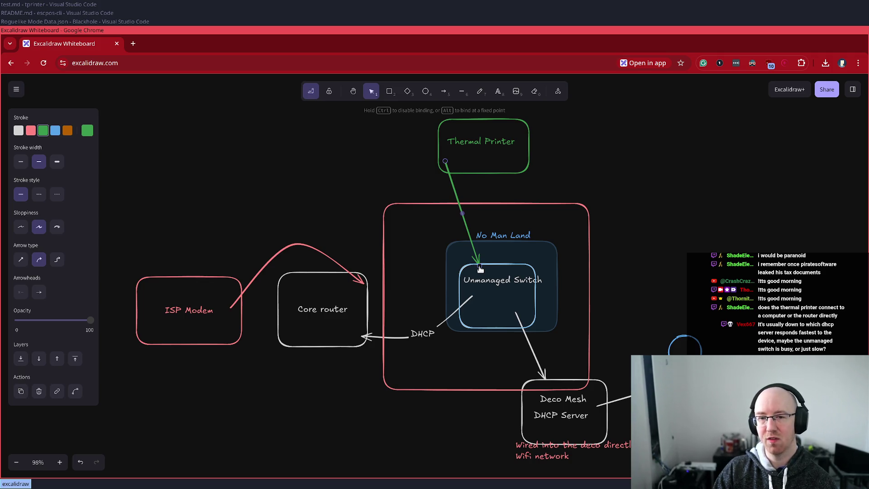
drag(480, 269, 480, 269)
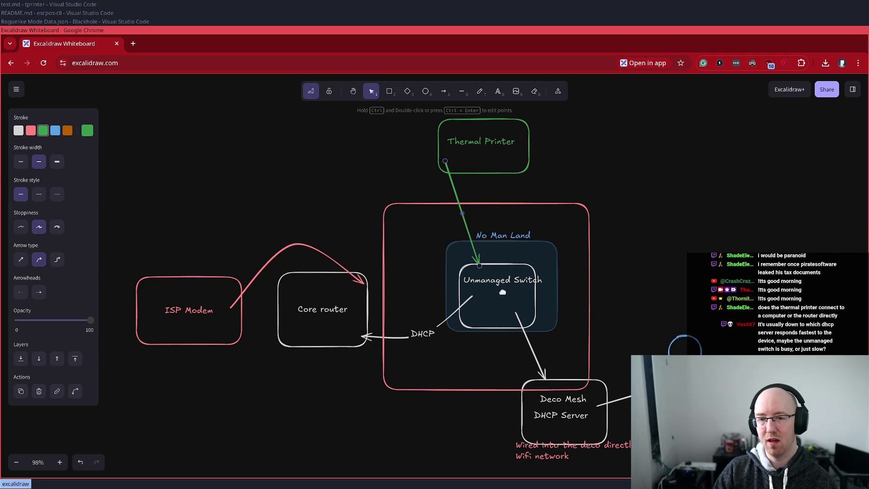
click(320, 325)
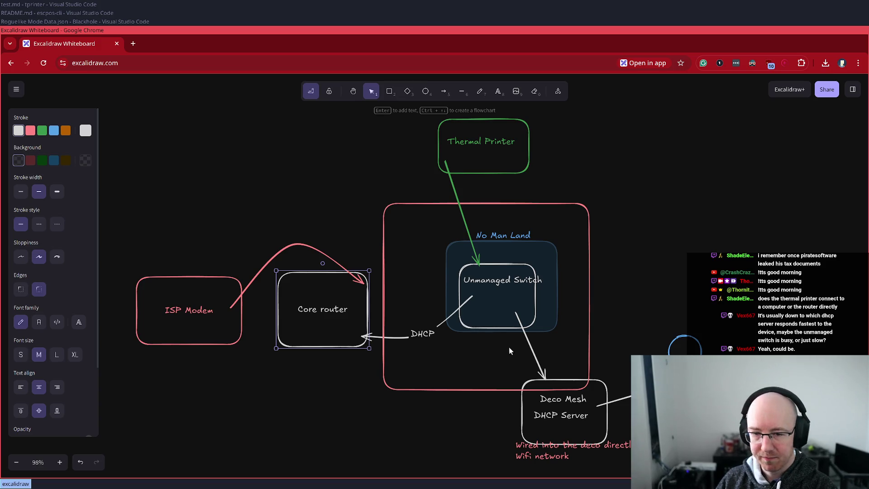
Step: Try rerouting the switch arrow to run from Deco Mesh to Core router, then undo it
click(531, 357)
mouse_move(547, 379)
mouse_down()
mouse_move(376, 378)
mouse_move(341, 354)
mouse_up()
drag(515, 312, 524, 429)
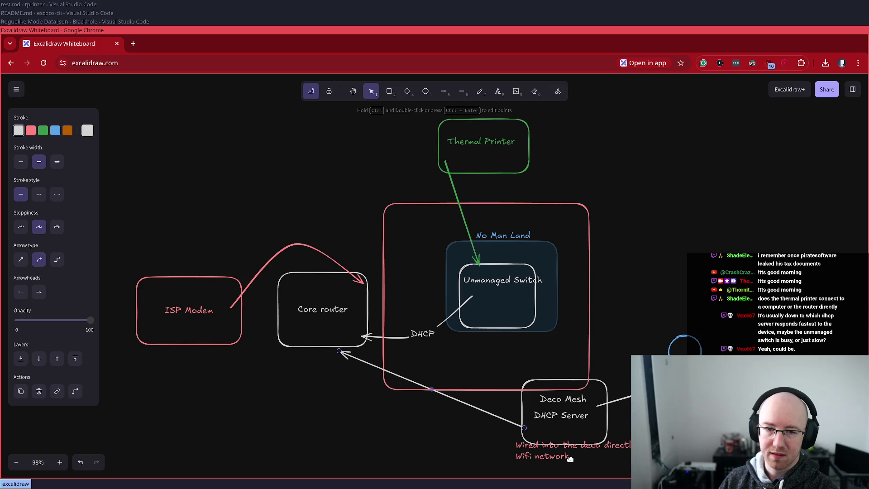
key(ctrl+z)
key(ctrl+z)
Step: Rename the Unmanaged Switch label to 'Managed Switch'
click(502, 281)
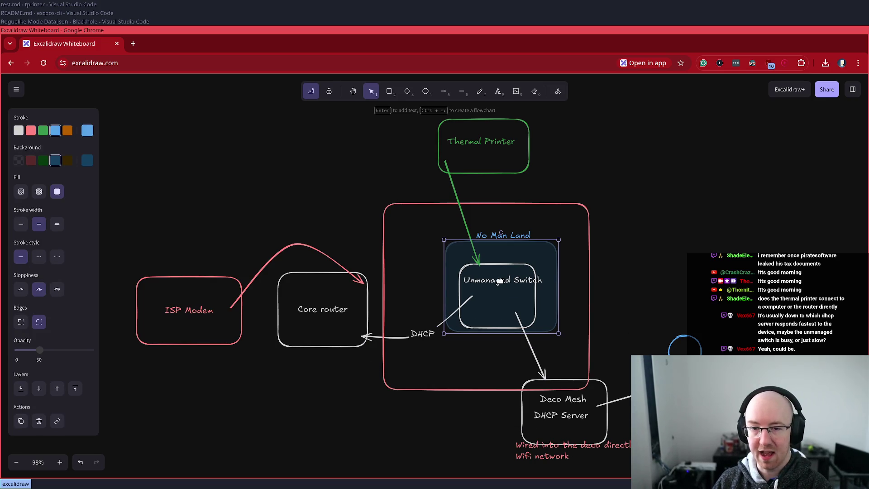
double_click(501, 281)
key(Home)
key(Delete)
key(Delete)
key(Delete)
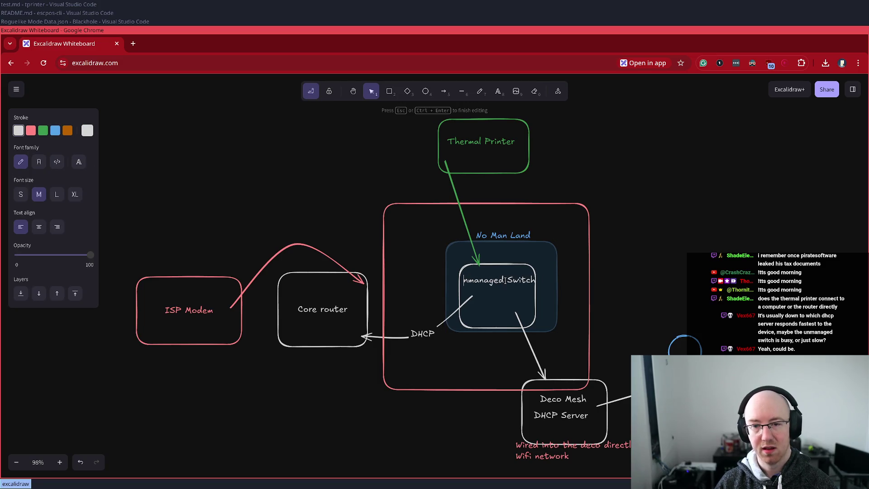
text(M)
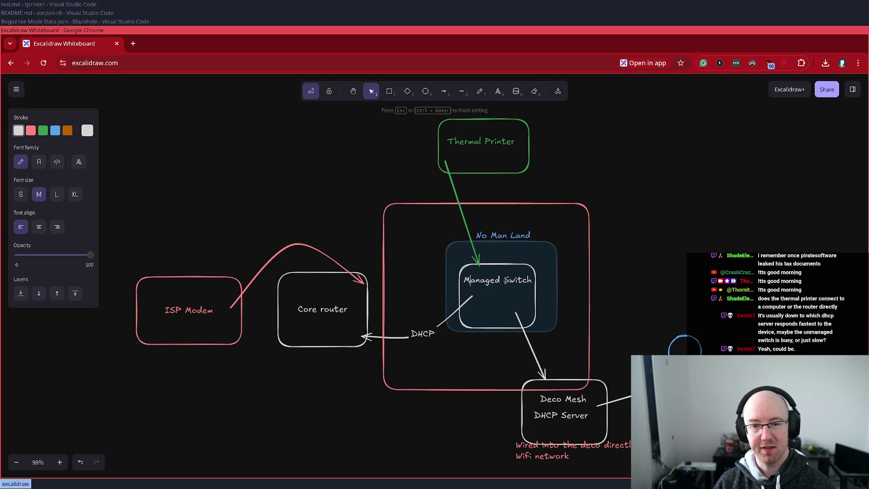
key(Escape)
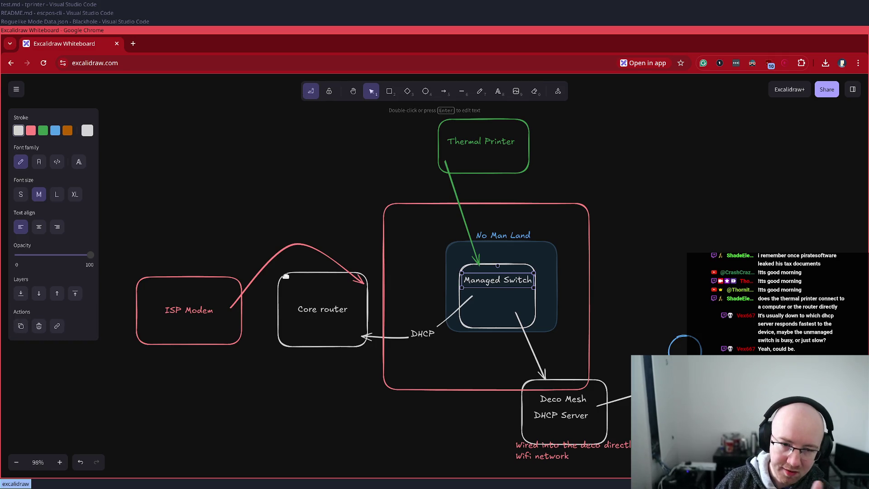
click(368, 307)
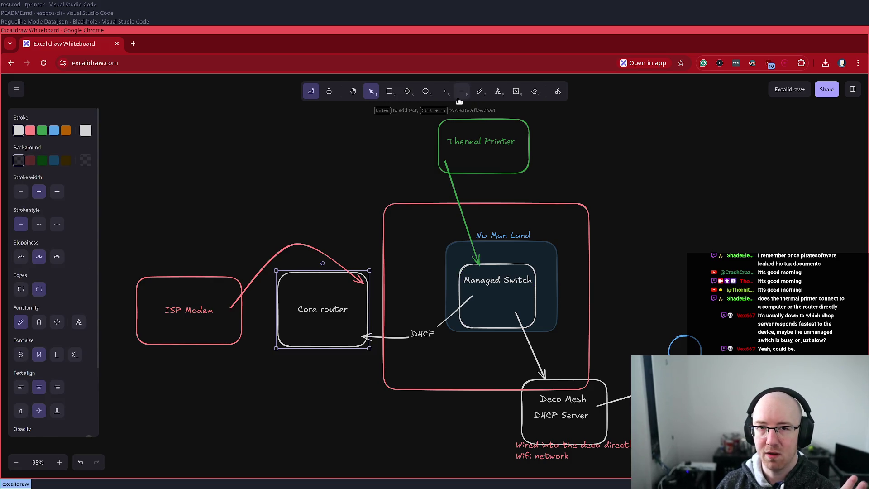
click(443, 91)
Step: Draw a green arrow from Deco Mesh to Core router, bending it below No Man Land
drag(524, 421, 330, 349)
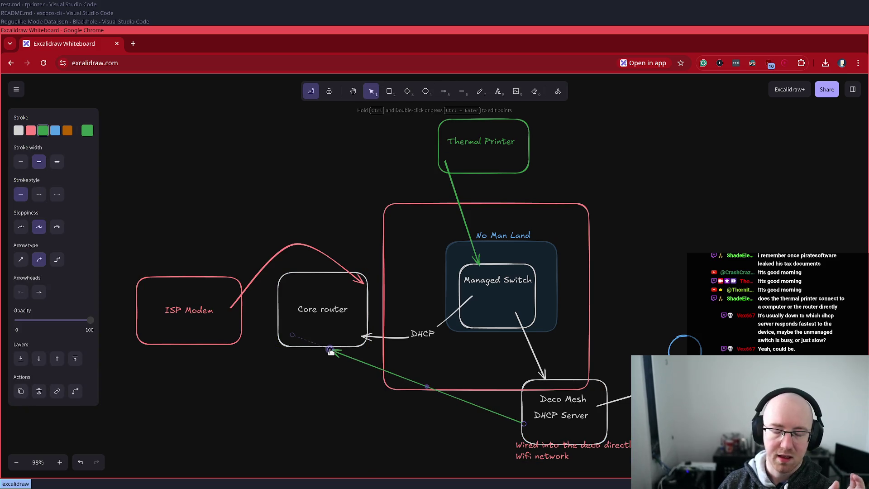
drag(435, 390, 408, 422)
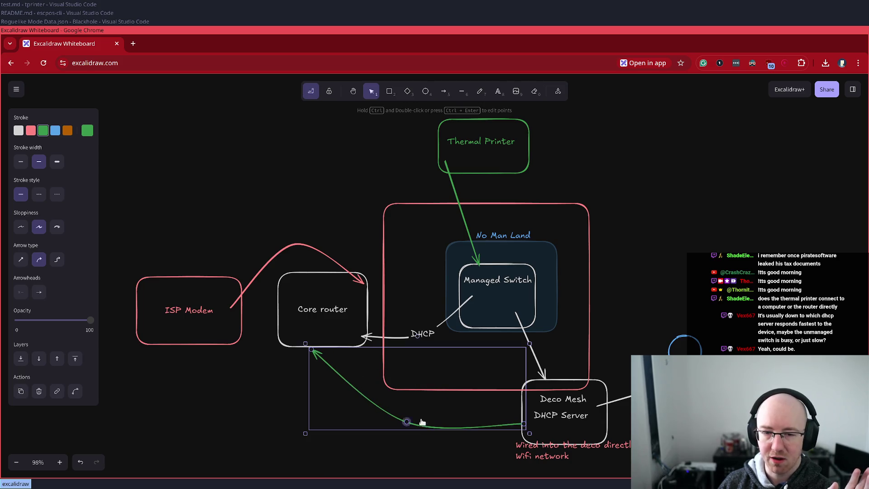
click(559, 399)
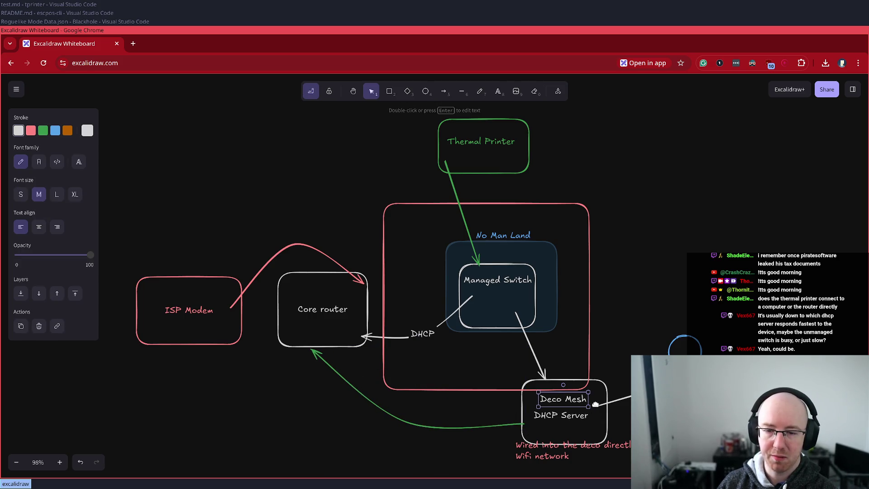
click(602, 389)
click(475, 322)
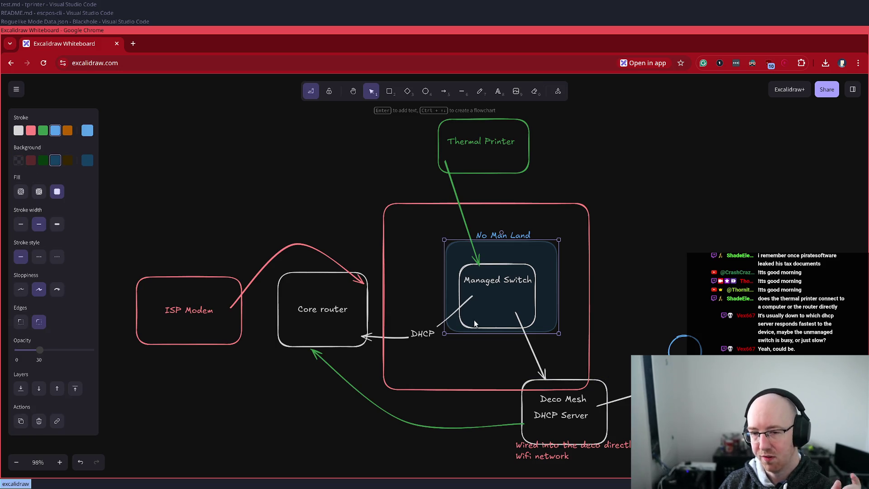
click(397, 419)
click(399, 418)
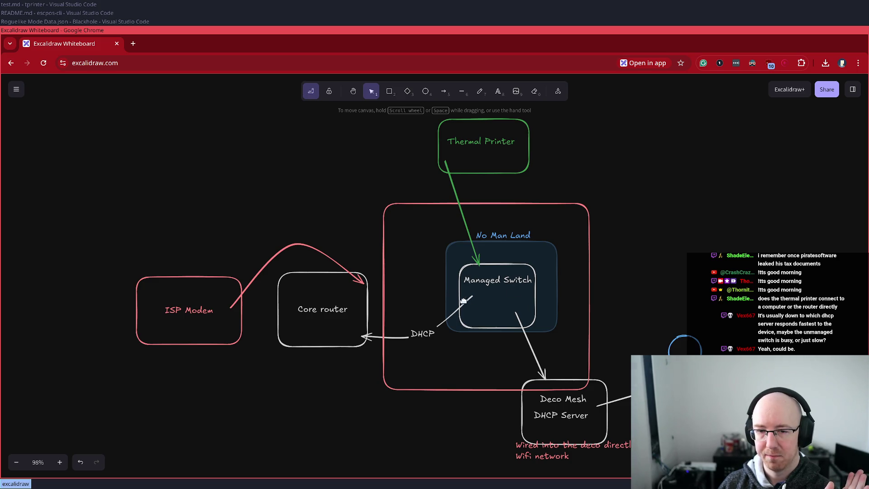
Step: Select the shaded Managed Switch box, then box-select the small blue circle at right
click(449, 300)
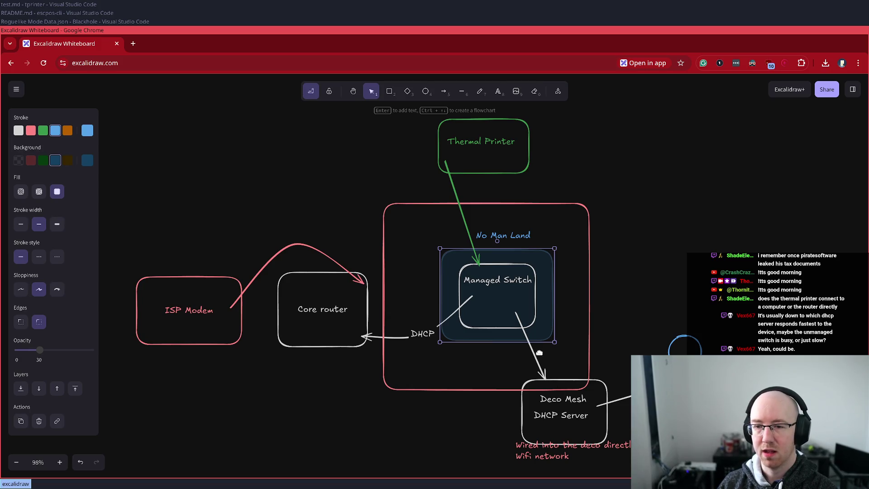
click(584, 420)
click(596, 418)
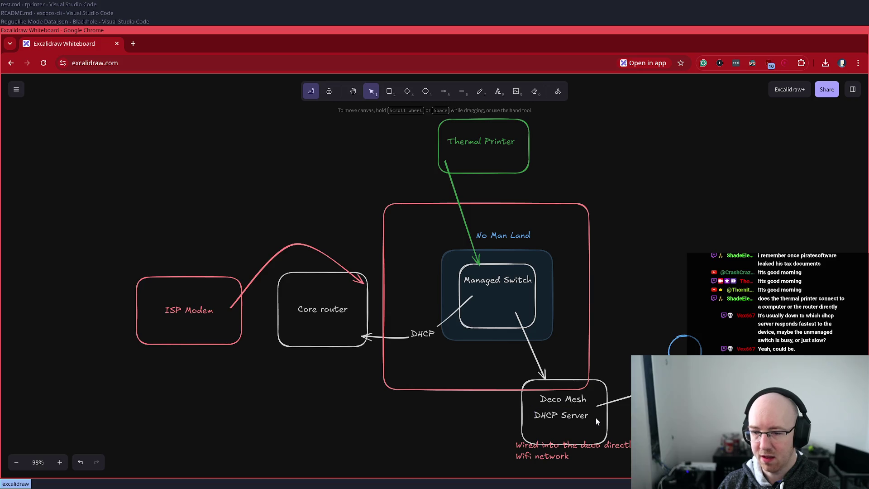
drag(663, 320, 741, 355)
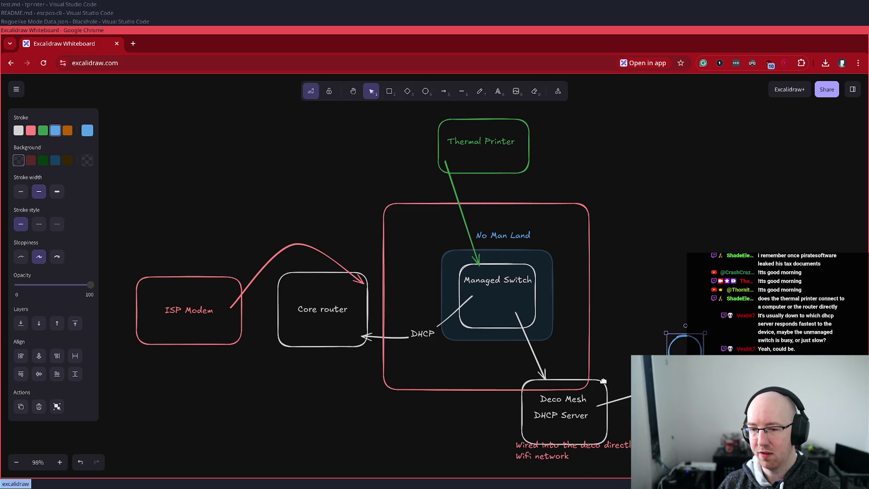
Step: Label the switch-to-Deco Mesh arrow '192.168.68.0 - 70.0', then delete the arrow
double_click(528, 345)
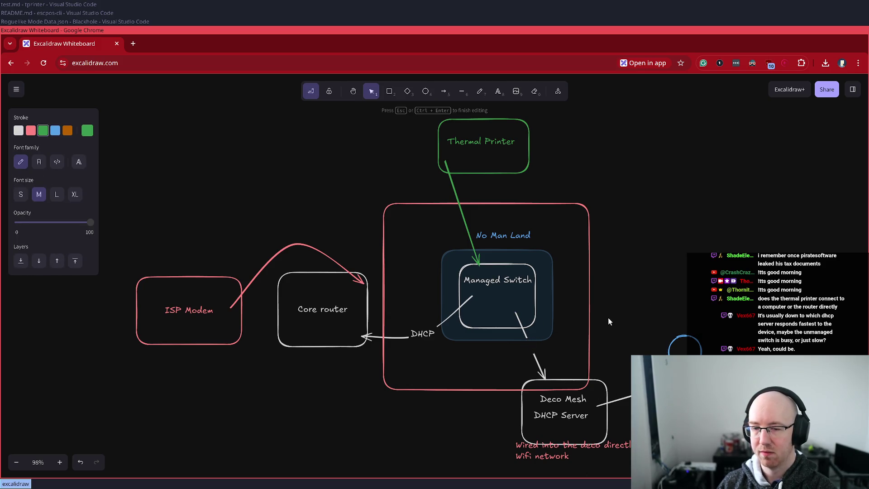
text(192.168.)
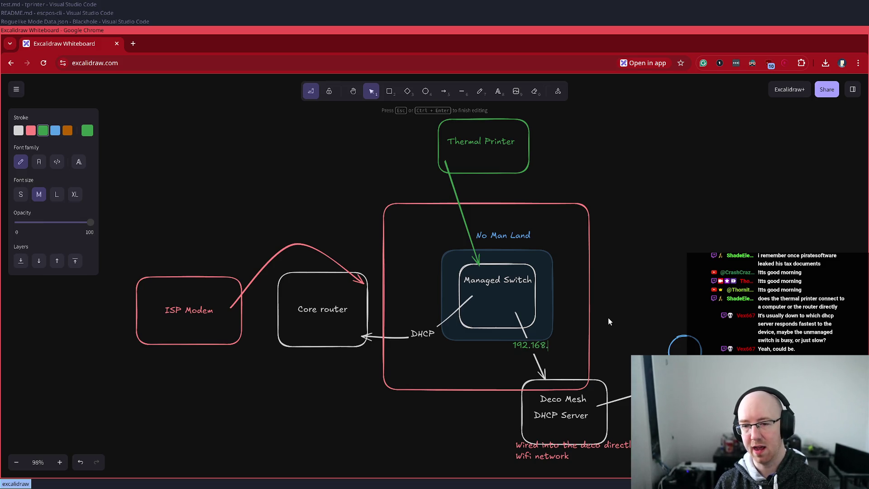
text(68)
text(.0)
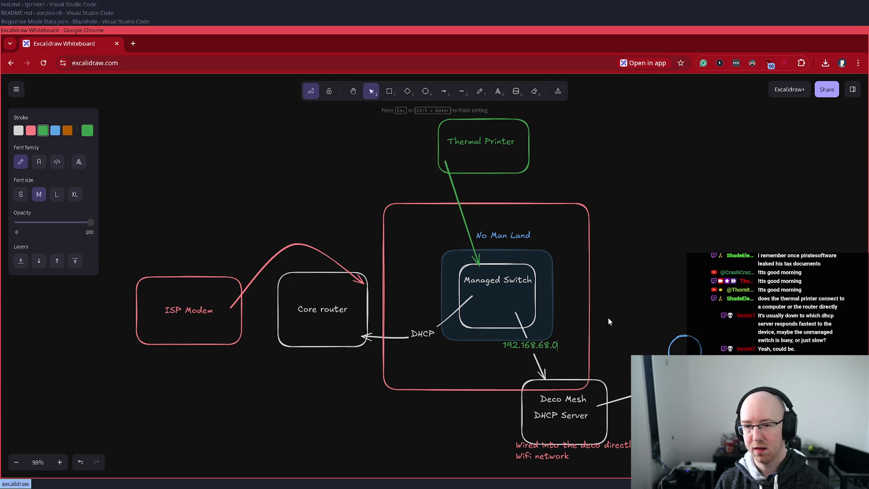
text( - 7)
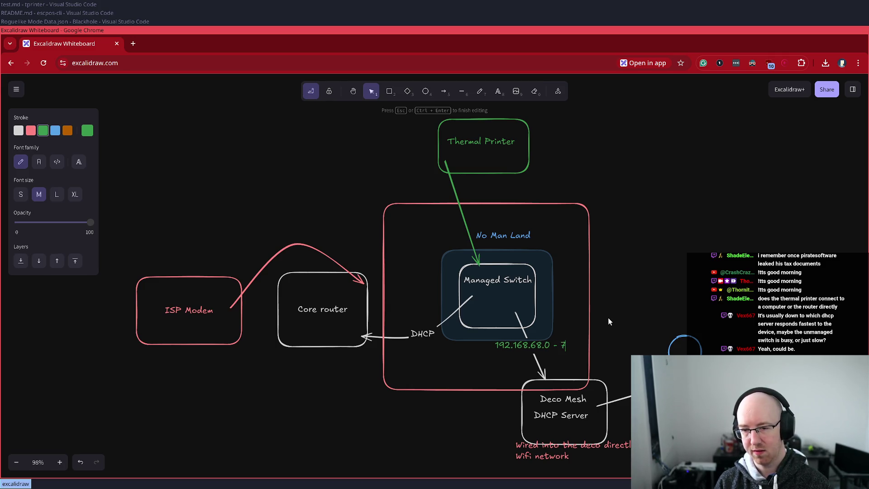
text(0)
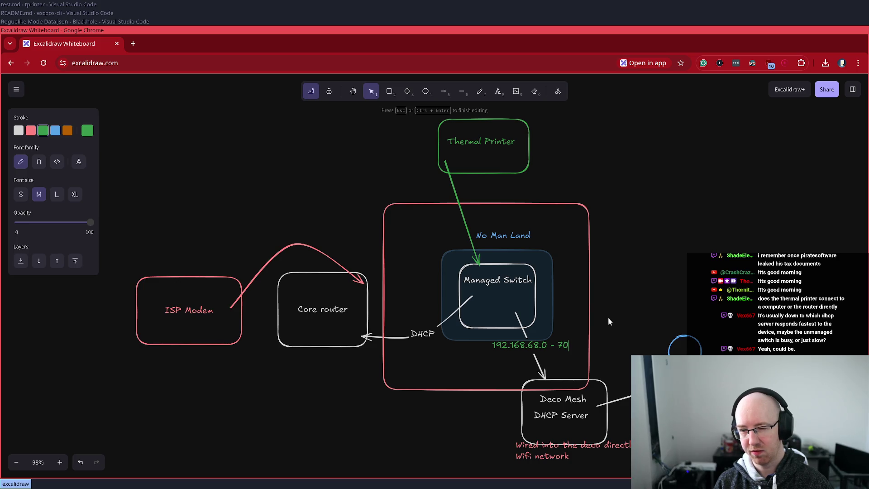
text(.0)
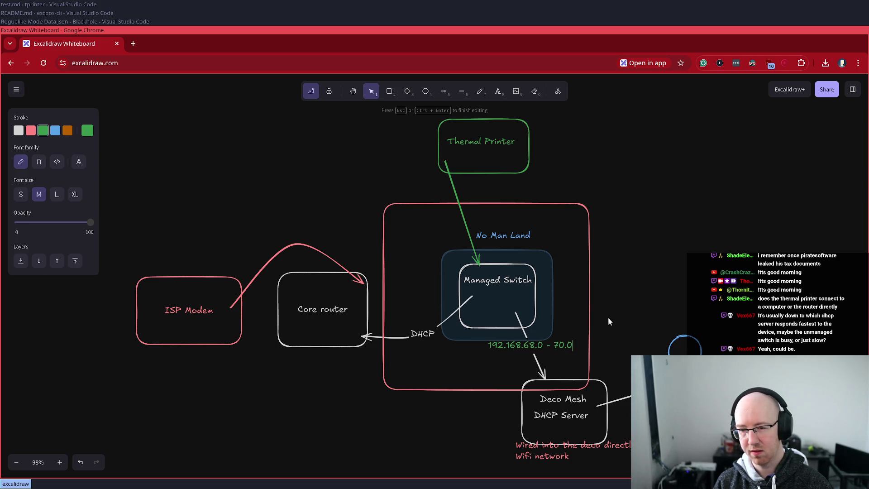
key(Escape)
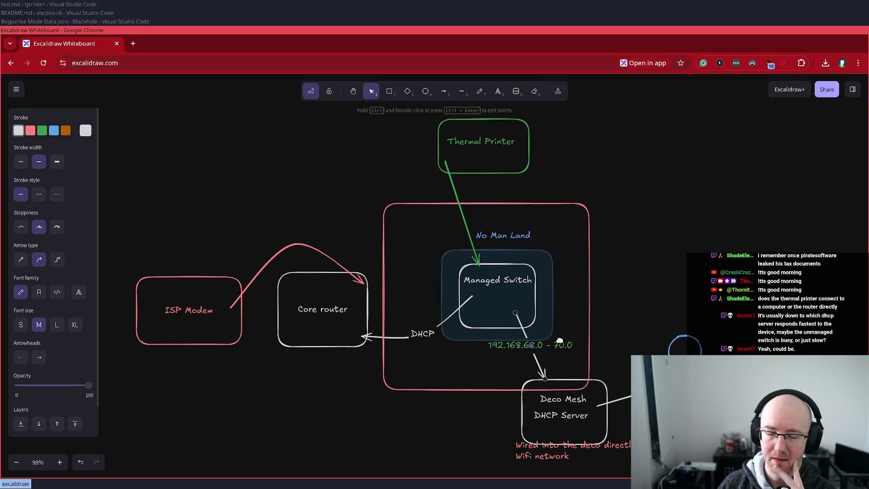
key(Delete)
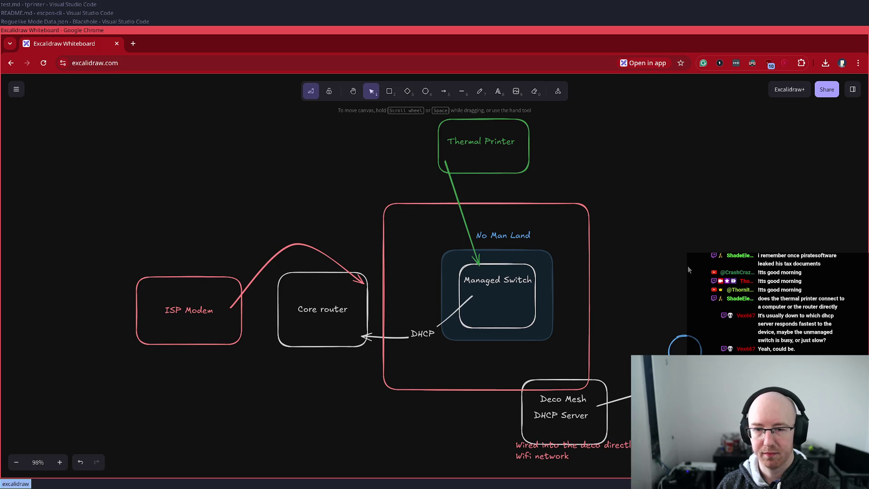
scroll(497, 343, down, 2)
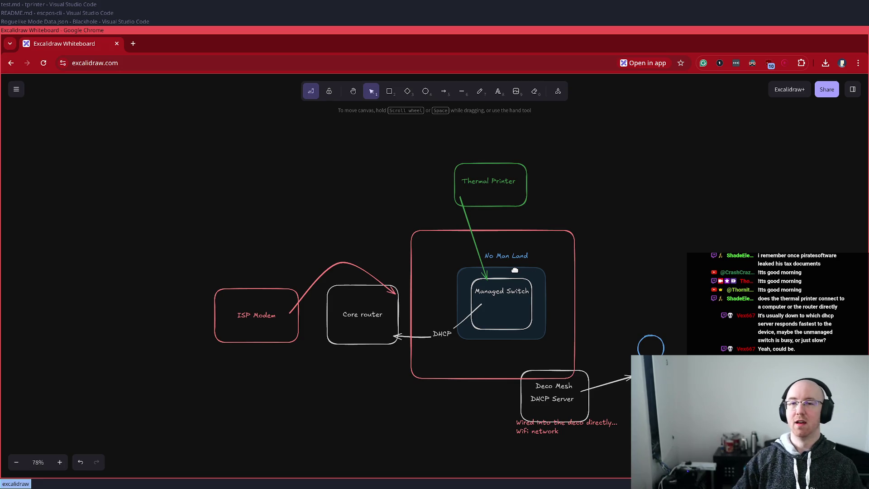
Step: Nudge the Thermal Printer label up and right, then select it together with its green box
mouse_move(509, 183)
mouse_down()
mouse_move(535, 181)
mouse_move(510, 181)
mouse_move(561, 161)
mouse_move(539, 182)
mouse_move(554, 180)
mouse_move(549, 173)
mouse_move(562, 181)
mouse_move(513, 194)
mouse_move(538, 174)
mouse_up()
click(529, 191)
click(509, 181)
shift+click(528, 183)
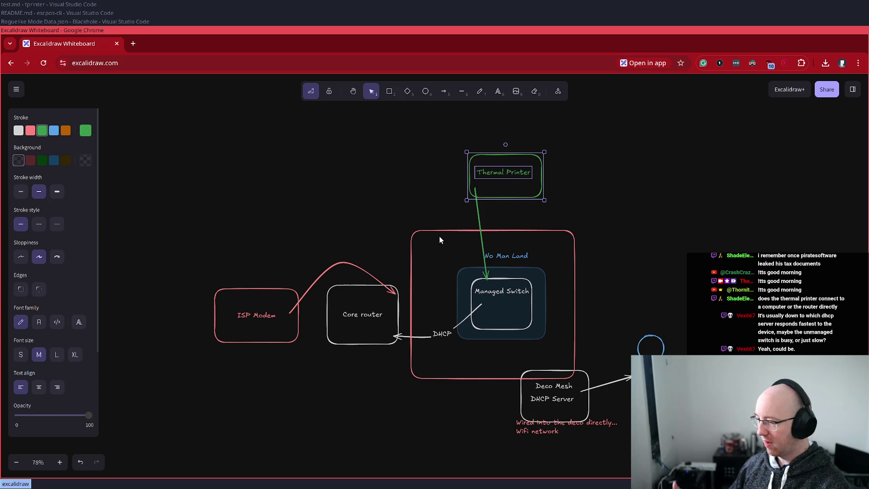
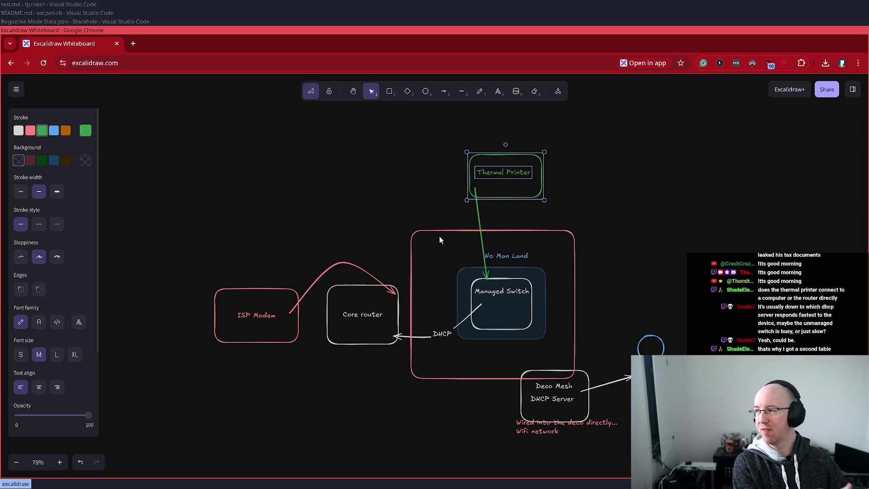
Step: Search Google for 'ikea file cabinet' in a new tab
click(699, 165)
key(ctrl+t)
text(ikea )
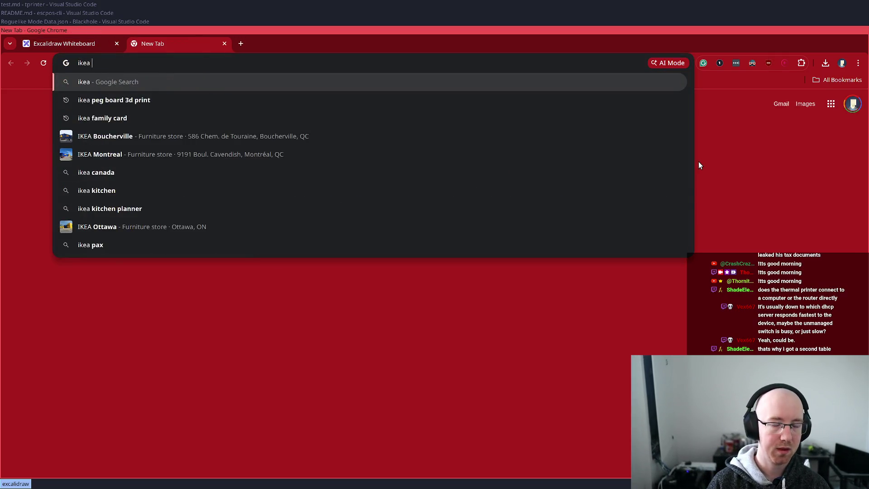
text(file cabinet)
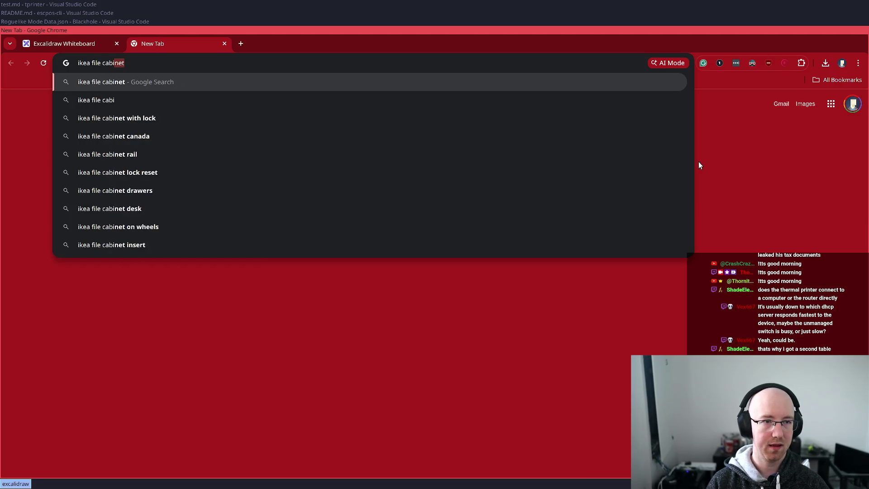
key(Return)
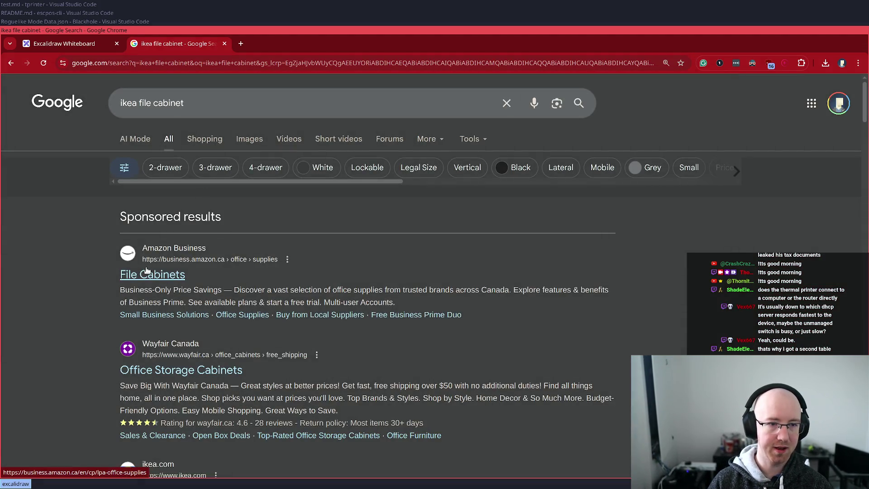
Step: Open the IKEA product page for the white ALEX drawer unit from the image results
scroll(150, 263, down, 3)
scroll(150, 260, down, 7)
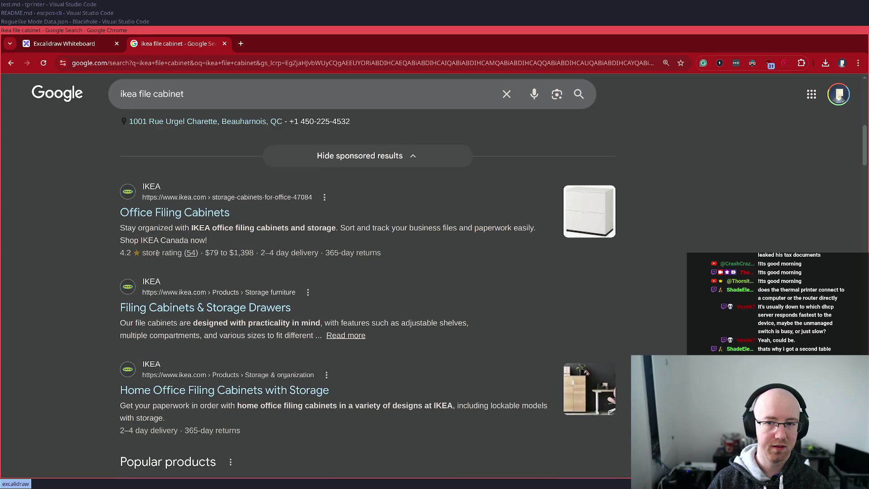
scroll(167, 250, down, 1)
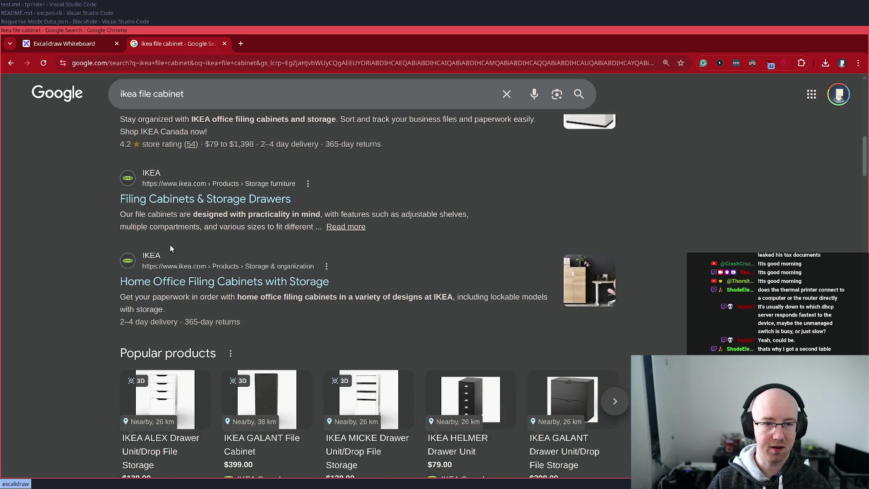
click(173, 452)
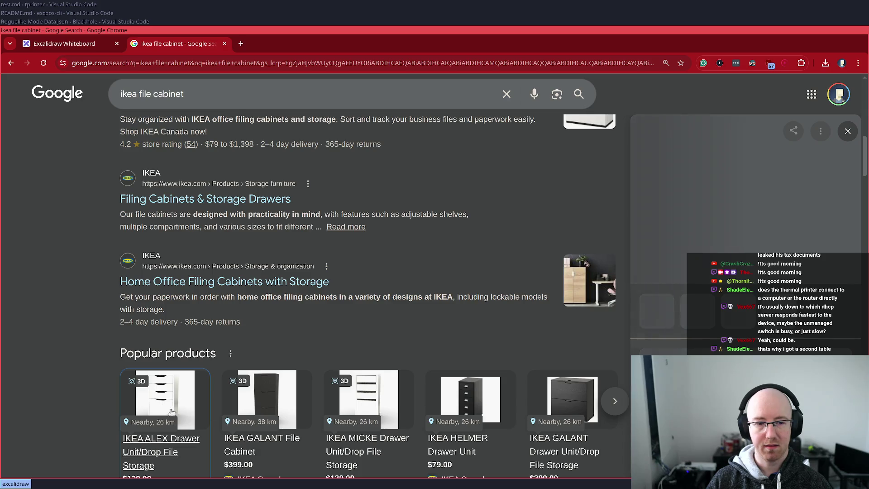
scroll(176, 413, down, 2)
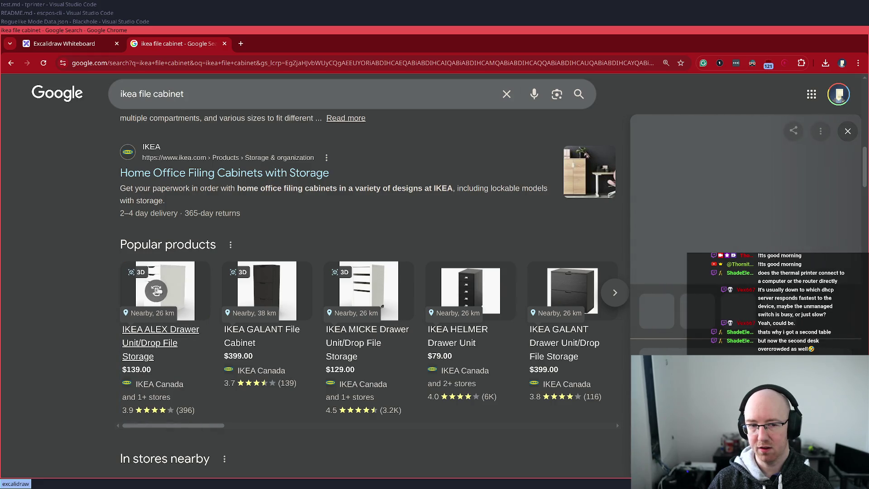
scroll(239, 352, down, 2)
scroll(179, 357, down, 3)
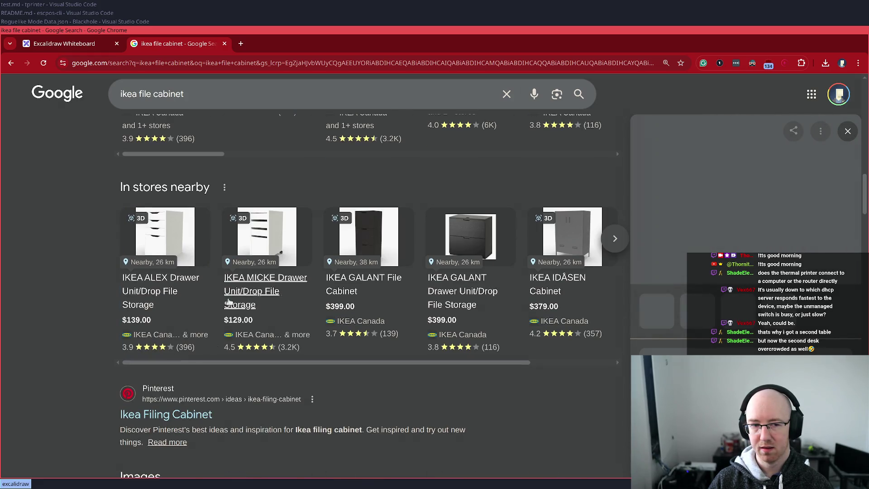
scroll(229, 417, down, 3)
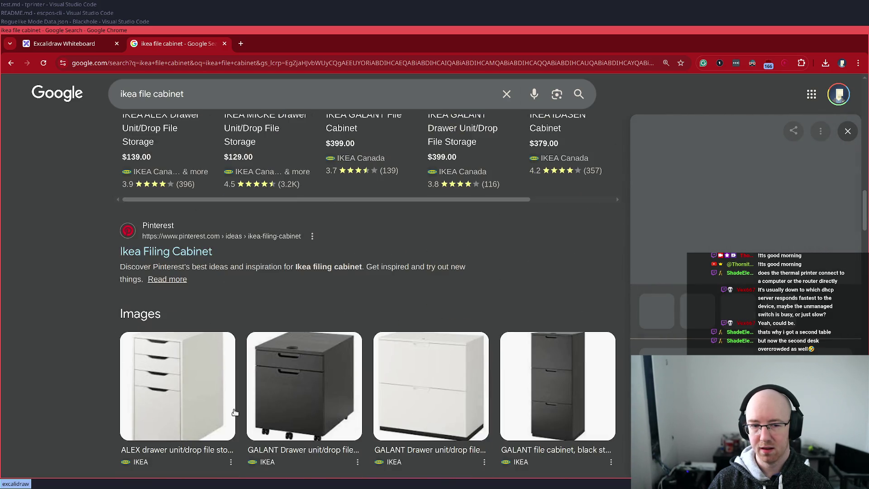
click(181, 399)
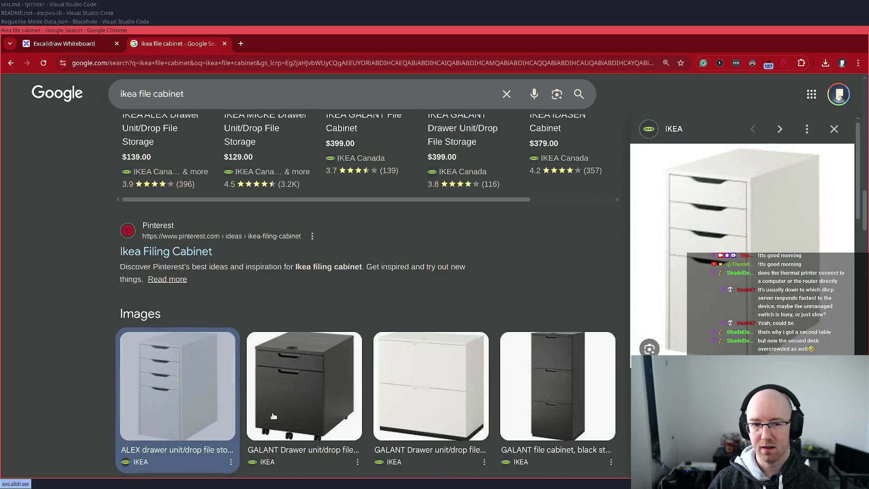
scroll(196, 436, down, 2)
click(217, 342)
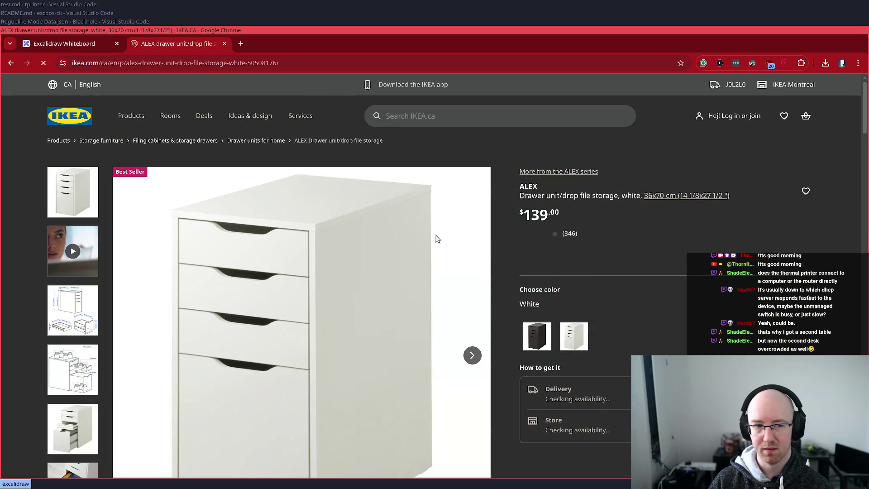
Step: View the ALEX dimensions and weight-load diagrams, and copy the weight-load diagram image
scroll(367, 344, down, 3)
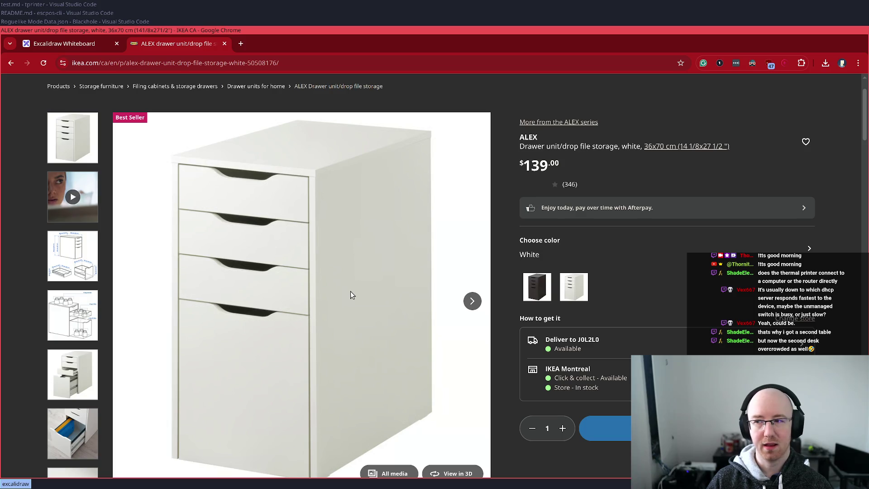
click(84, 248)
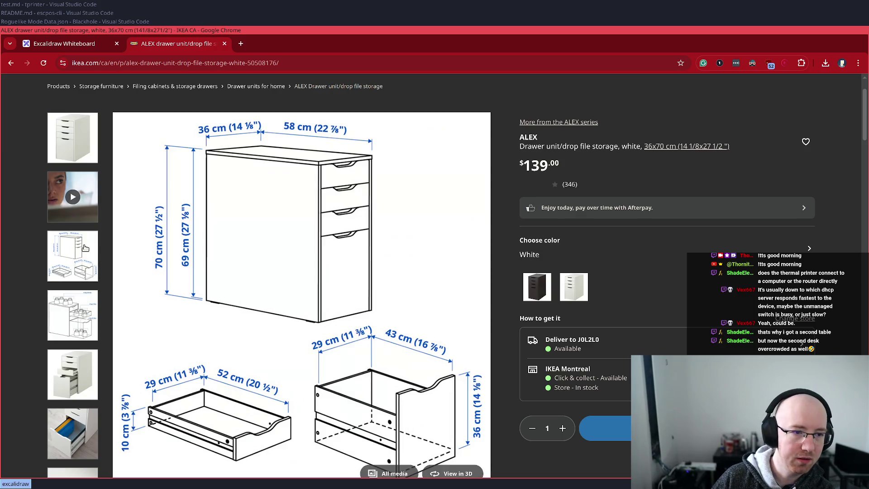
click(75, 318)
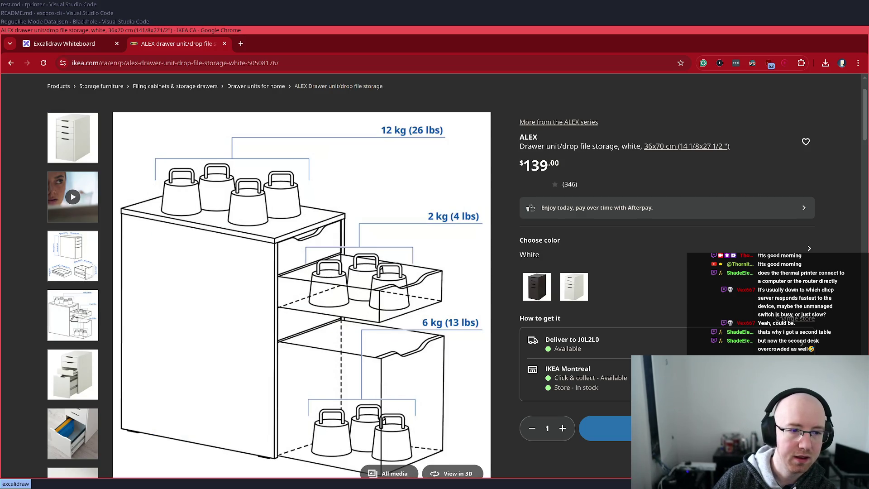
right_click(348, 287)
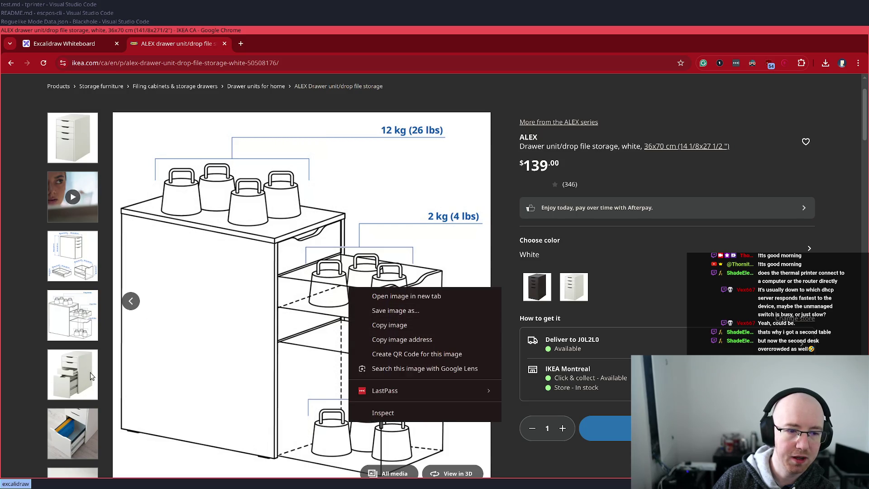
click(398, 325)
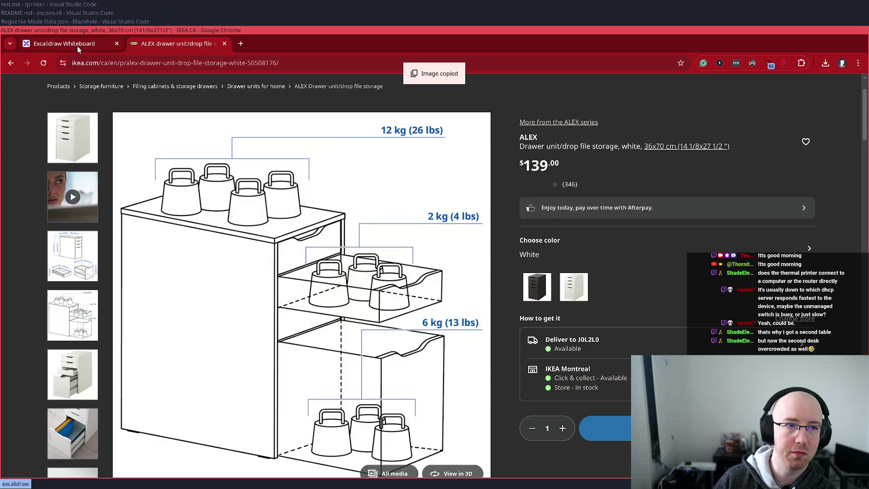
Step: On the whiteboard, undo an accidentally added circle
click(84, 47)
scroll(312, 207, left, 6)
scroll(531, 195, up, 2)
click(572, 275)
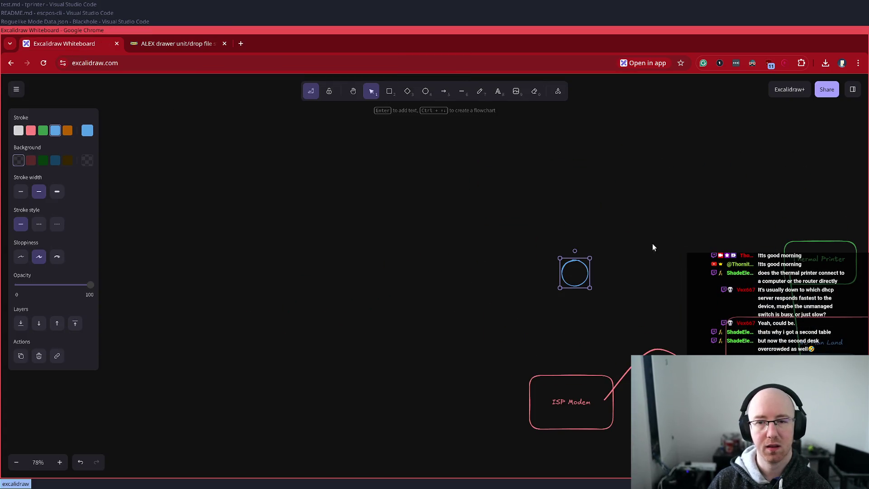
key(ctrl+z)
Step: Copy the product image and then the white cabinet photo, and deselect the circle on the board
click(198, 48)
right_click(335, 240)
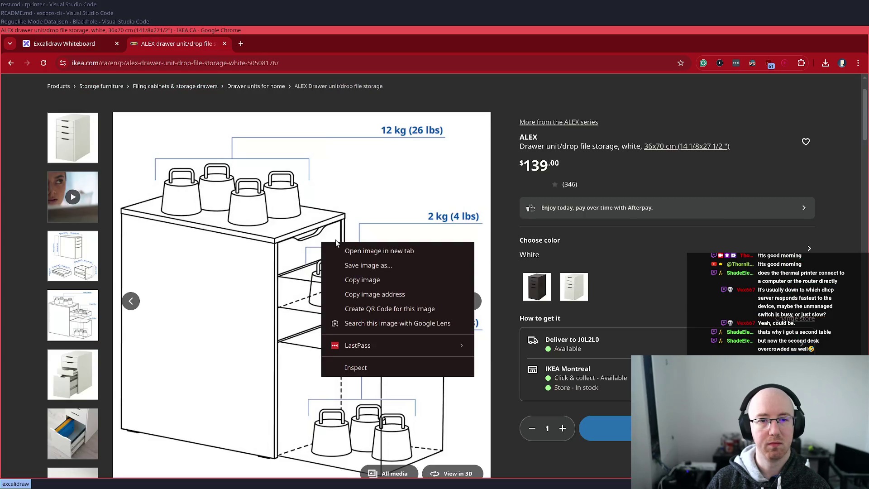
click(373, 283)
scroll(70, 326, down, 8)
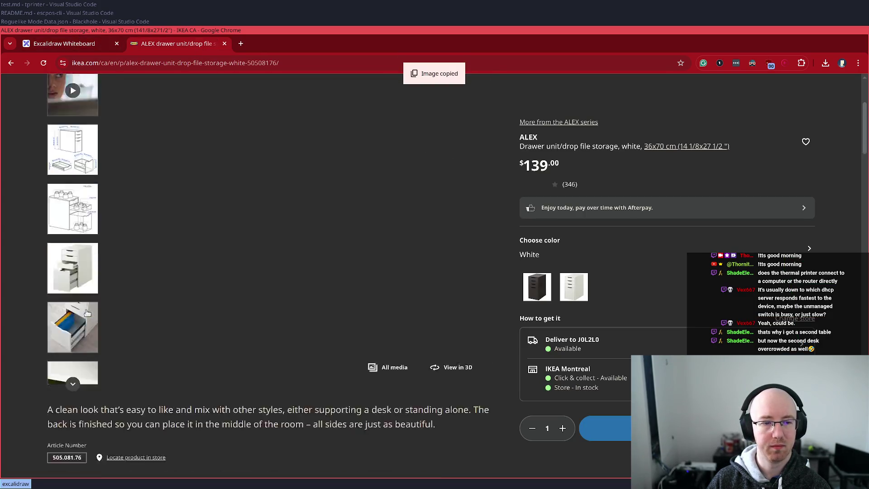
click(73, 235)
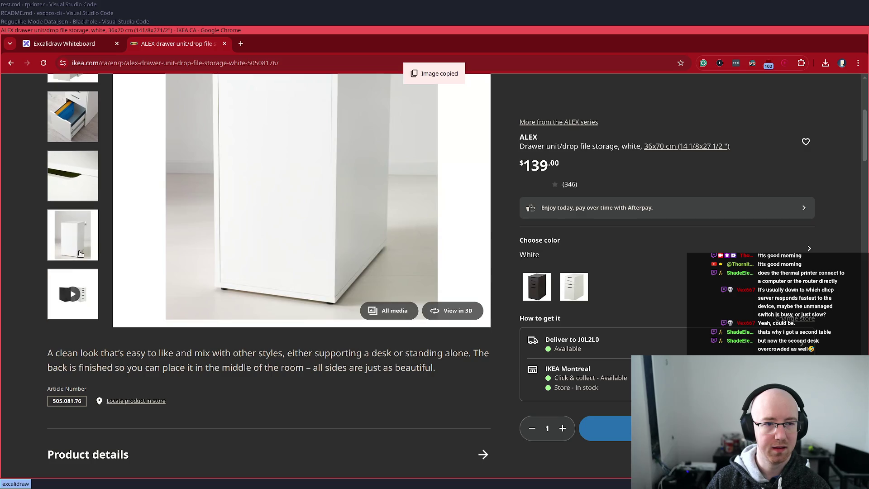
right_click(376, 182)
click(410, 220)
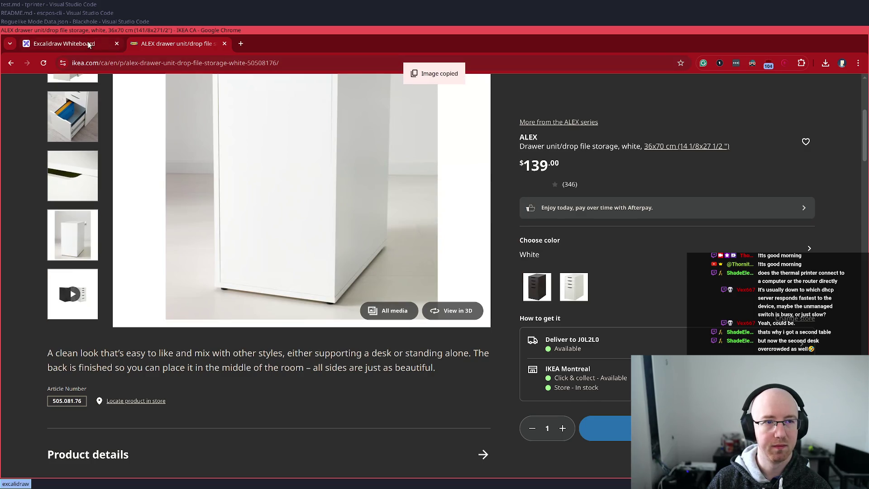
click(89, 45)
click(429, 245)
Step: Copy the IKEA product image again and clear the whiteboard selection
click(152, 44)
right_click(232, 208)
click(278, 246)
click(79, 44)
click(317, 159)
Step: Open the white cabinet photo in its own tab and copy that standalone image
click(168, 44)
scroll(331, 218, up, 2)
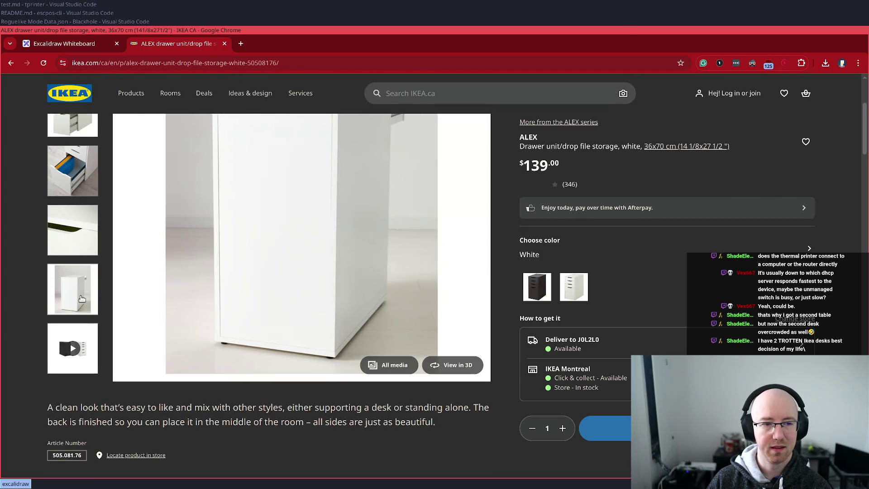
right_click(231, 250)
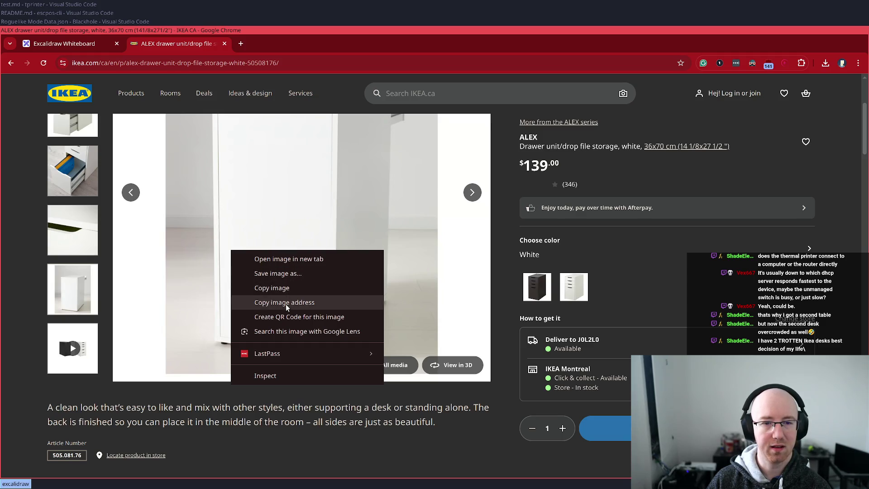
click(290, 259)
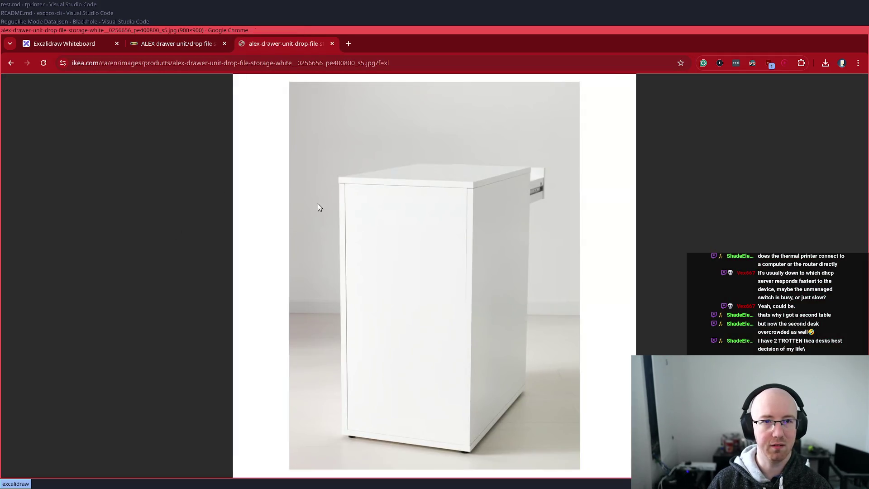
right_click(374, 211)
click(417, 251)
click(41, 43)
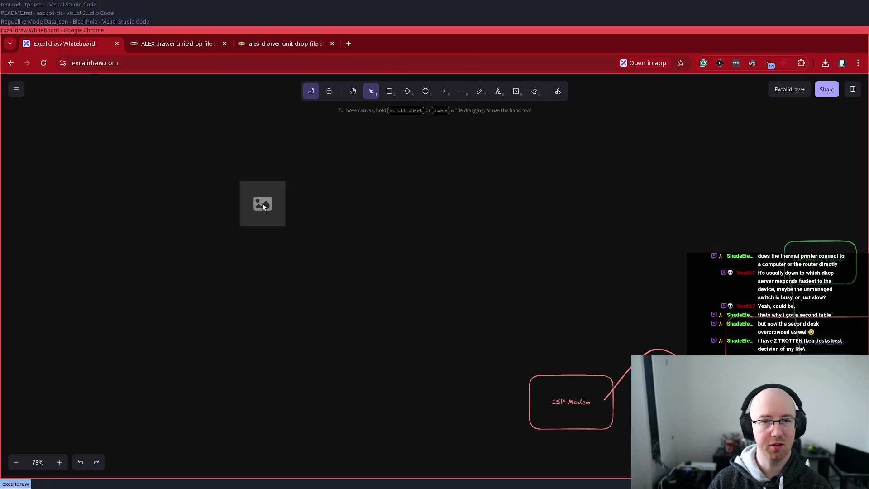
Step: Paste the cabinet image onto the board and move it lower right
key(ctrl+v)
drag(263, 205, 372, 347)
click(474, 276)
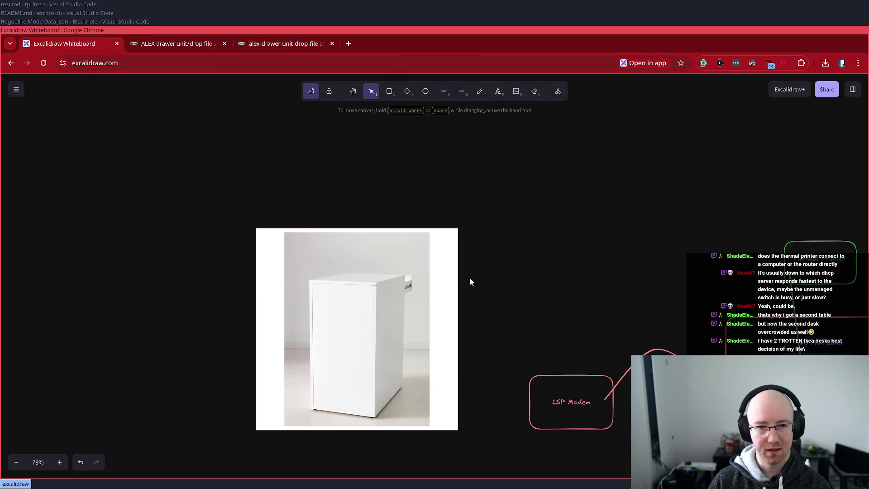
scroll(462, 281, up, 3)
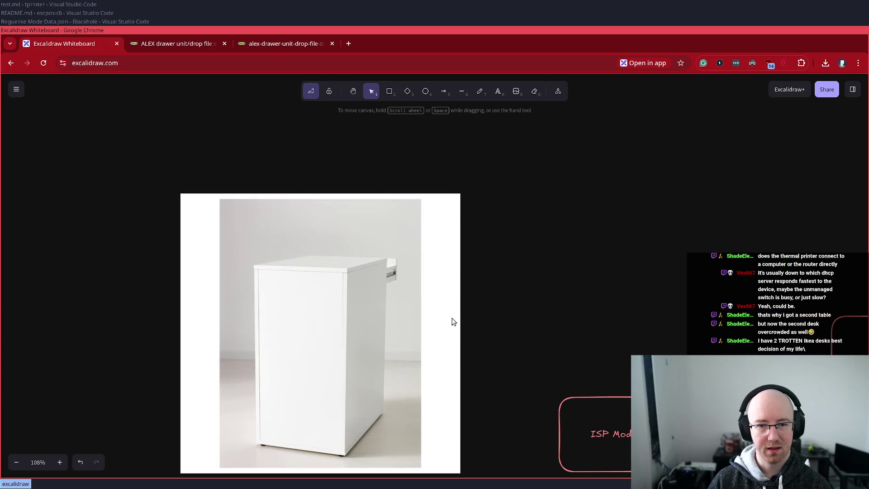
Step: Sketch a green hook at the drawer's right edge and a small blue circle on its lower front
click(480, 91)
mouse_move(392, 262)
mouse_down()
mouse_move(400, 279)
mouse_move(388, 279)
mouse_up()
scroll(488, 290, down, 1)
scroll(452, 290, down, 2)
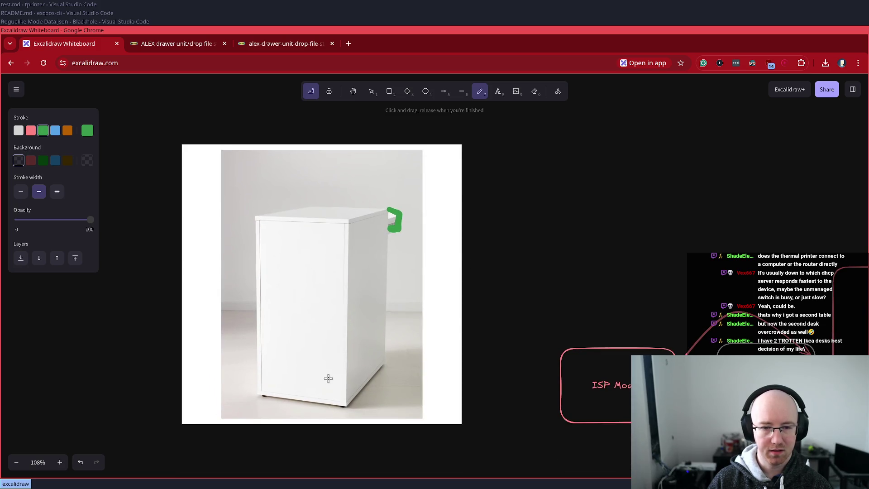
click(426, 91)
click(19, 131)
mouse_move(340, 391)
mouse_down()
mouse_move(316, 367)
mouse_move(328, 236)
mouse_move(336, 368)
mouse_move(327, 389)
mouse_up()
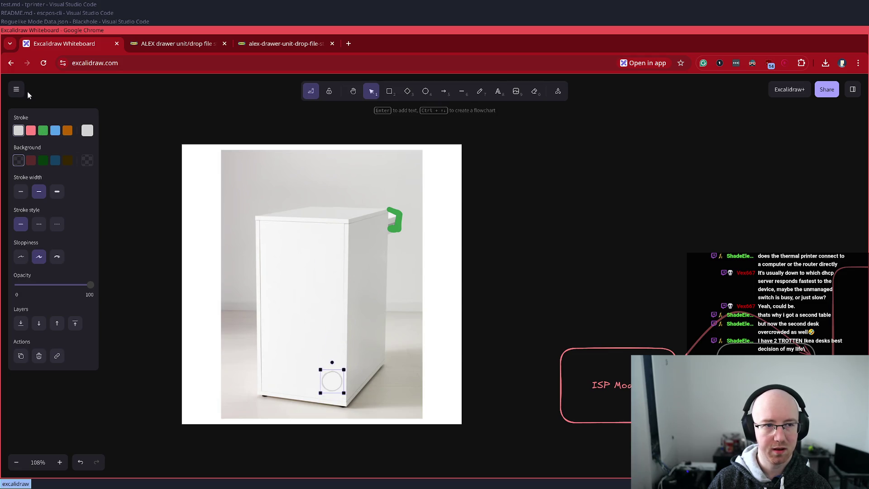
click(55, 131)
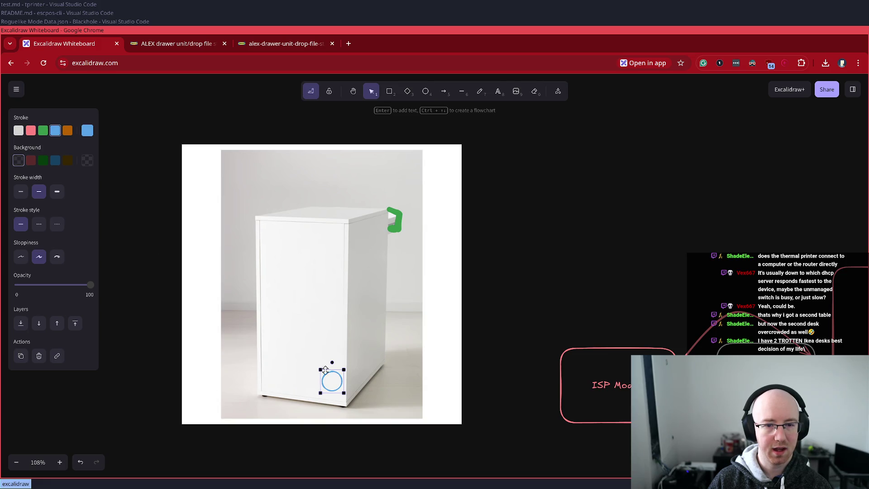
drag(321, 370, 334, 391)
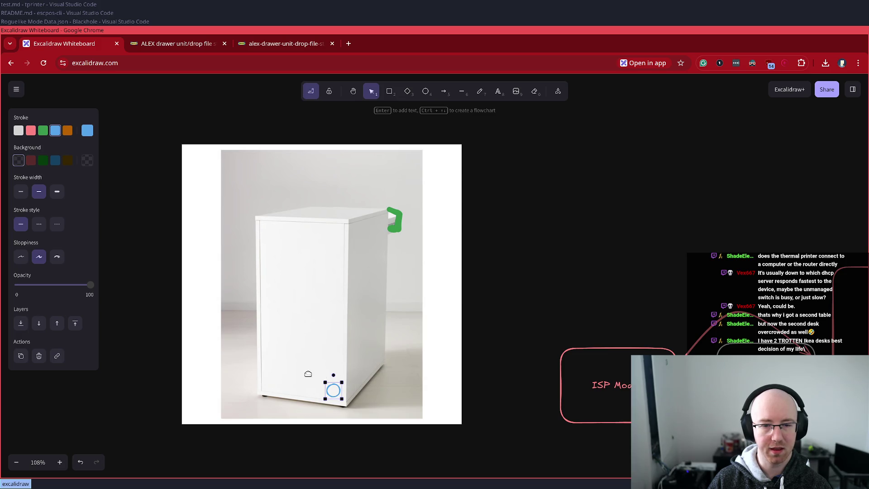
drag(335, 391, 334, 392)
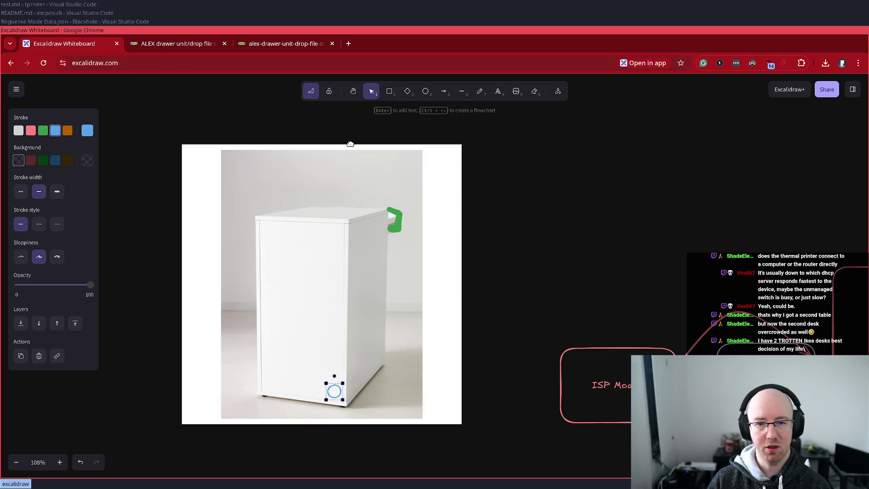
Step: Freehand a loop on the right side, a bracket above the top, and an arrow near the base
click(443, 91)
drag(371, 362, 410, 320)
key(ctrl+z)
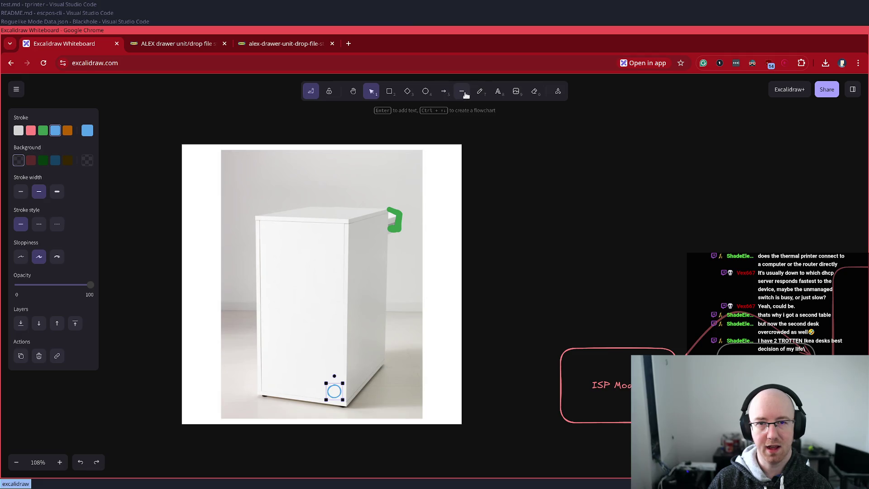
click(480, 91)
mouse_move(387, 333)
mouse_down()
mouse_move(391, 349)
mouse_move(402, 332)
mouse_move(388, 333)
mouse_up()
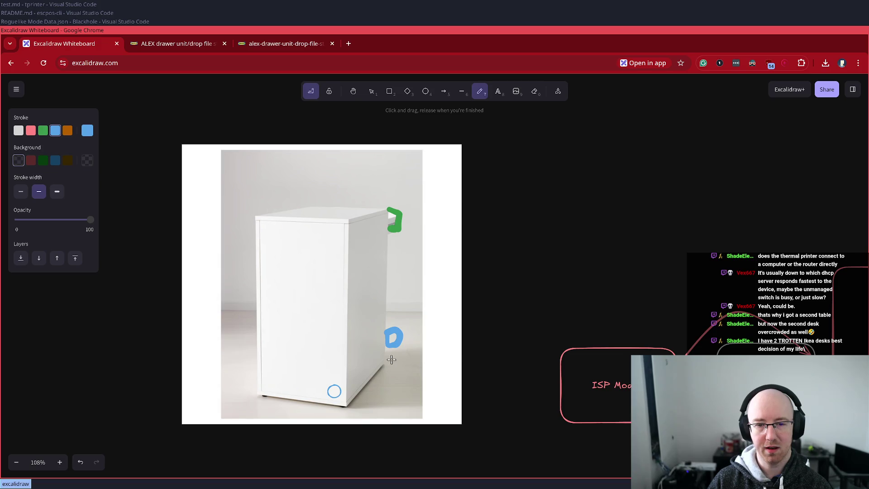
mouse_move(320, 217)
mouse_down()
mouse_move(321, 180)
mouse_move(353, 196)
mouse_move(343, 212)
mouse_move(327, 213)
mouse_move(321, 206)
mouse_move(340, 182)
mouse_move(323, 172)
mouse_up()
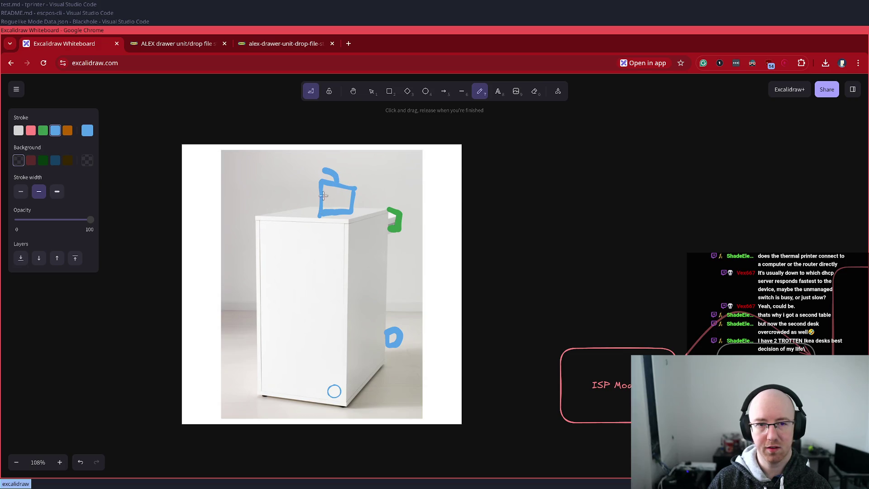
mouse_move(384, 344)
mouse_down()
mouse_move(393, 352)
mouse_move(370, 350)
mouse_move(376, 374)
mouse_up()
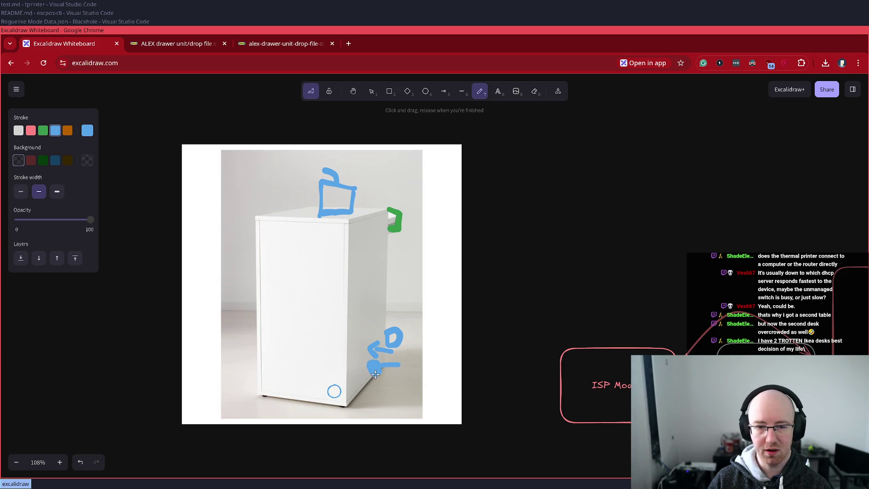
key(ctrl+z)
key(ctrl+z)
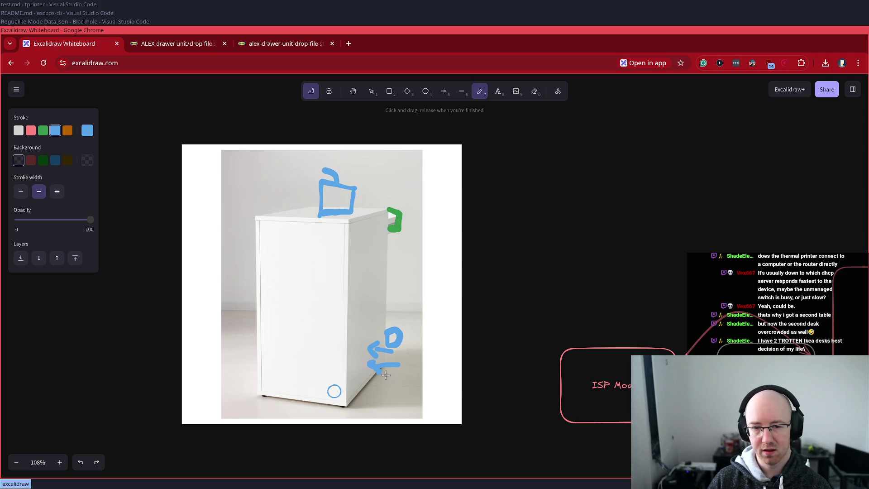
mouse_move(380, 373)
mouse_down()
mouse_move(373, 365)
mouse_move(375, 387)
mouse_up()
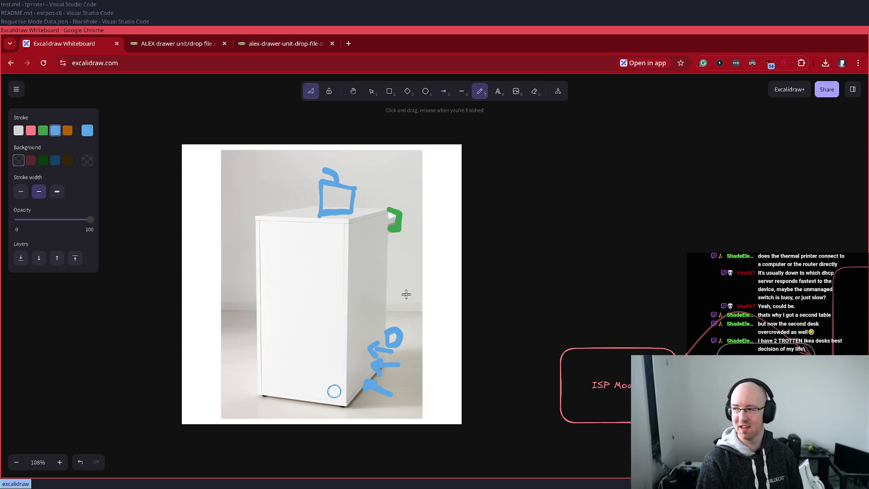
Step: Select and delete the photo with all its sketches, then pan to the network diagram
key(v)
drag(521, 446, 139, 93)
key(Delete)
drag(500, 262, 93, 244)
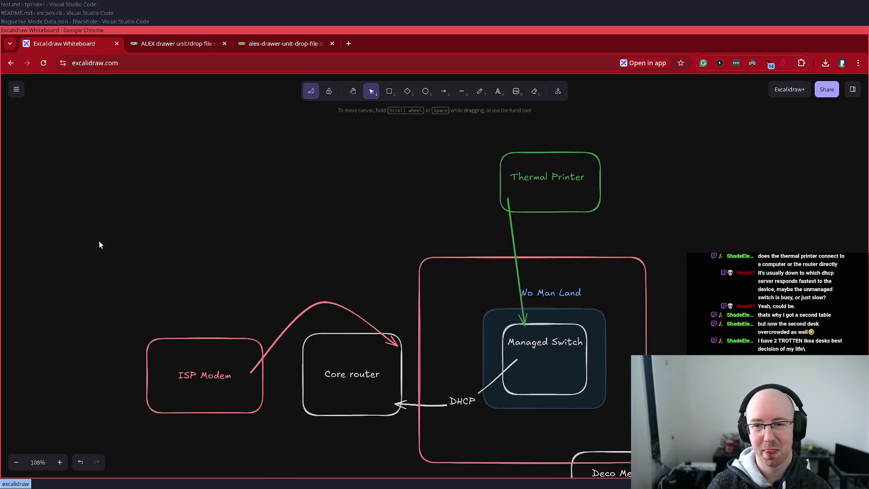
Step: Zoom out, box-select every network diagram element, and delete them all
scroll(438, 254, down, 3)
mouse_move(680, 449)
mouse_down()
mouse_move(159, 94)
mouse_move(105, 86)
mouse_up()
key(Delete)
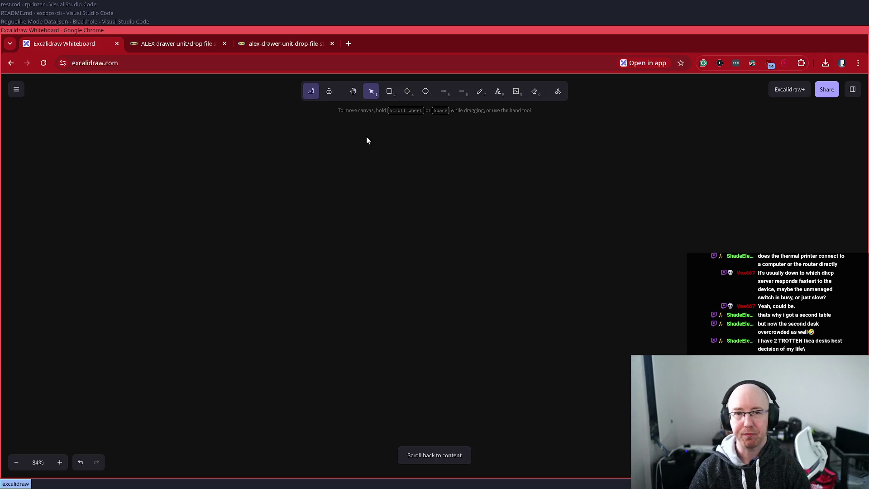
click(389, 99)
Step: Draw a box and label it "At his Dad's"
mouse_move(292, 316)
mouse_down()
mouse_move(462, 194)
mouse_move(475, 132)
mouse_up()
mouse_move(413, 222)
mouse_down()
mouse_move(278, 240)
mouse_move(292, 254)
mouse_move(555, 258)
mouse_move(534, 259)
mouse_up()
double_click(534, 249)
text(t his Dad's)
key(Escape)
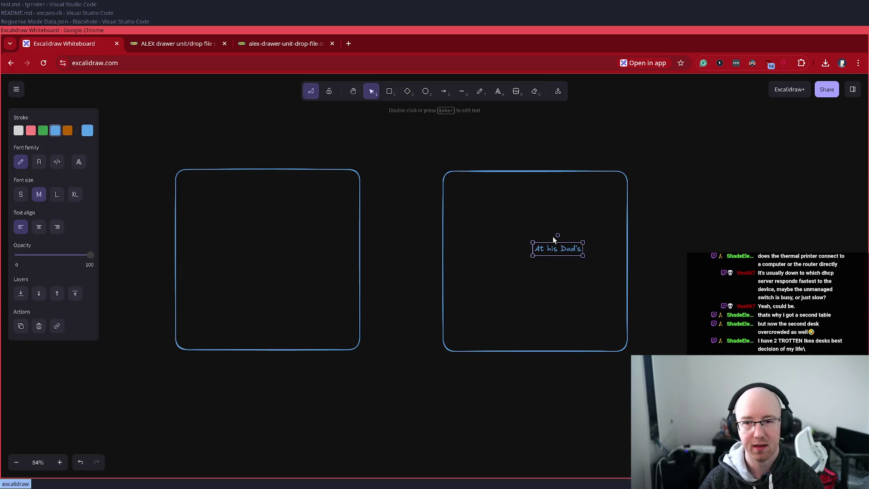
drag(555, 249, 538, 255)
click(256, 255)
Step: Label the left box "At Home" and line it up with At his Dad's
double_click(255, 255)
text(At Home)
key(Escape)
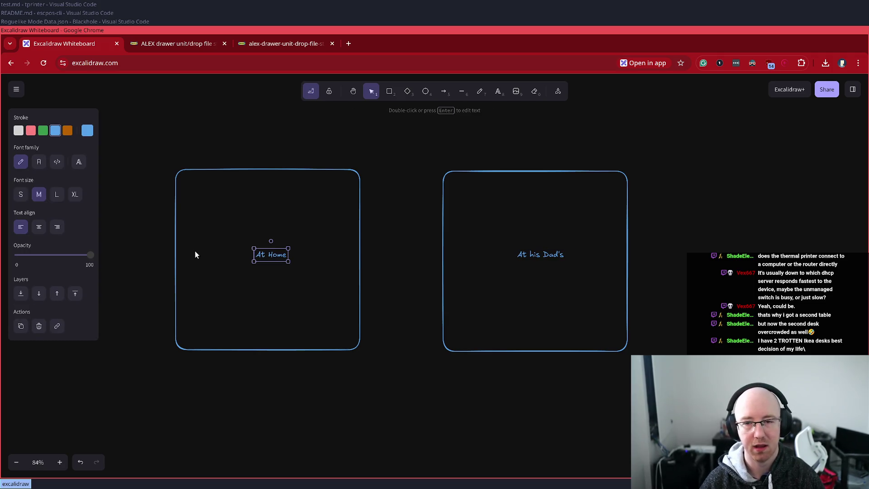
mouse_move(271, 256)
mouse_down()
mouse_move(263, 262)
mouse_move(296, 225)
mouse_move(524, 230)
mouse_move(527, 247)
mouse_move(517, 249)
mouse_up()
click(462, 123)
Step: Draw curved arrows from At Home to At his Dad's and back
click(443, 91)
drag(389, 245, 393, 187)
click(444, 91)
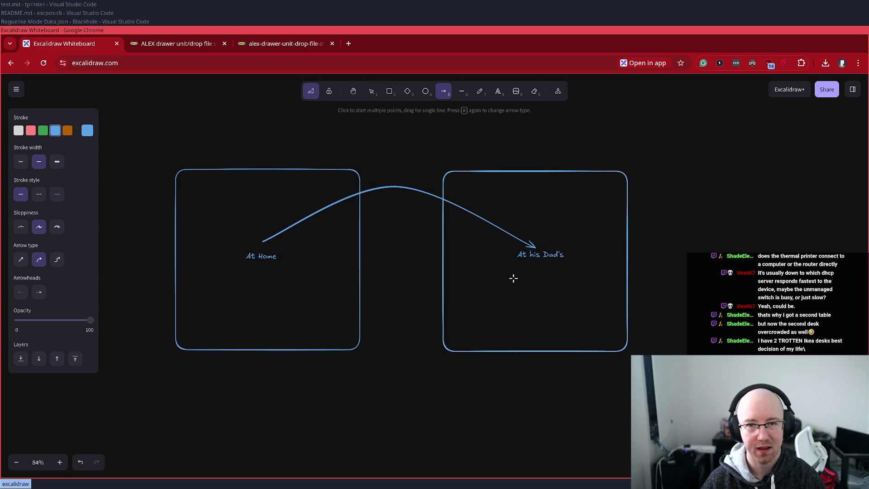
mouse_move(534, 254)
mouse_down()
mouse_move(309, 311)
mouse_move(261, 264)
mouse_up()
mouse_move(406, 262)
mouse_down()
mouse_move(399, 285)
mouse_move(415, 274)
mouse_move(390, 340)
mouse_up()
key(ctrl+z)
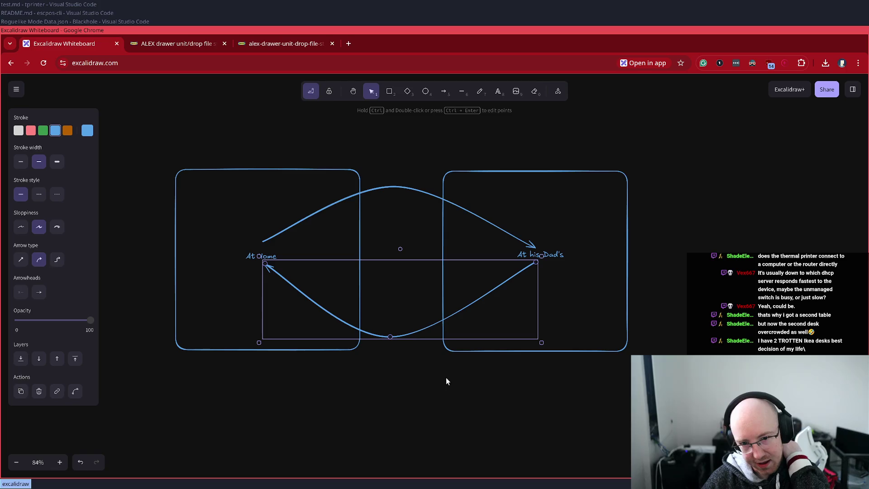
click(683, 249)
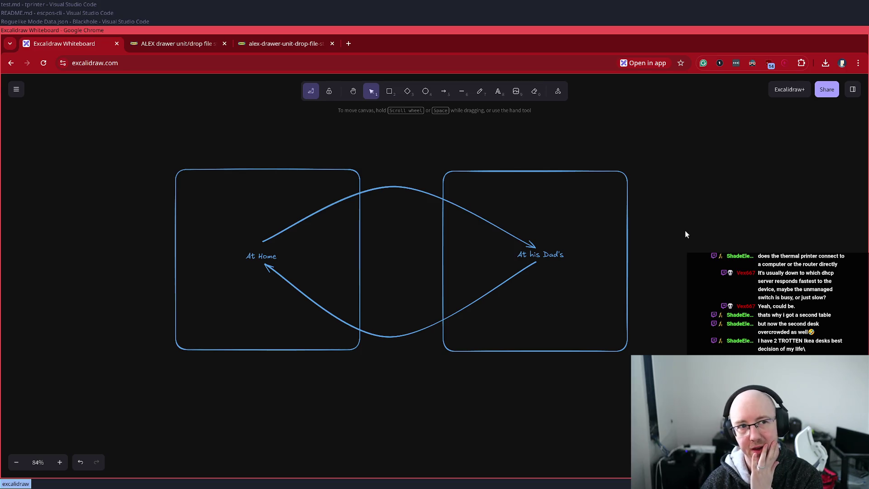
click(523, 256)
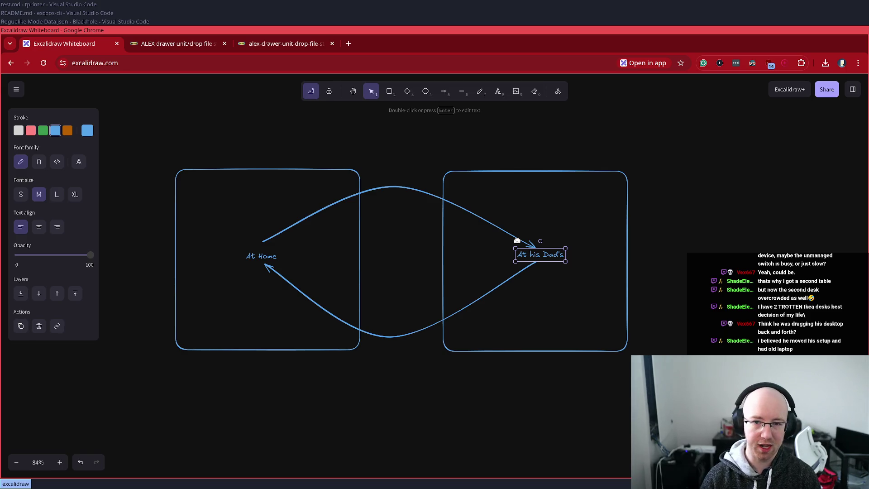
Step: Set both the "At his Dad's" and "At Home" labels to XL font, recentring At his Dad's
click(258, 254)
drag(230, 235, 305, 283)
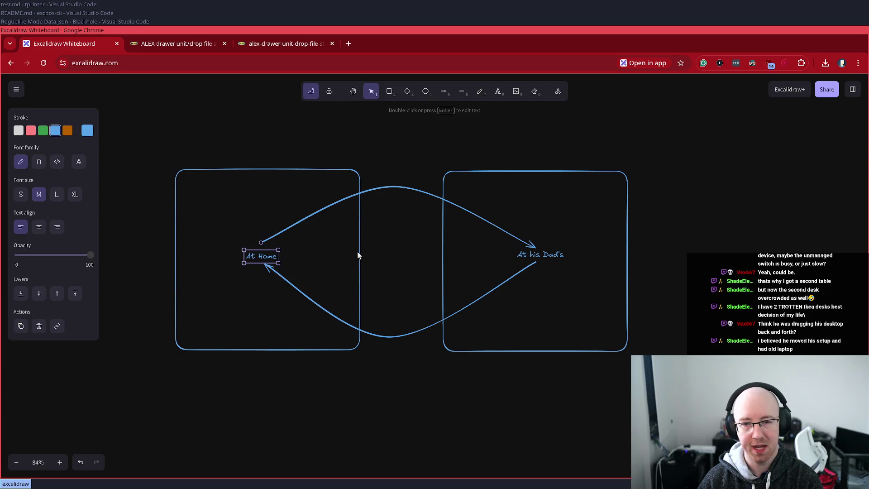
drag(491, 205, 599, 305)
click(599, 305)
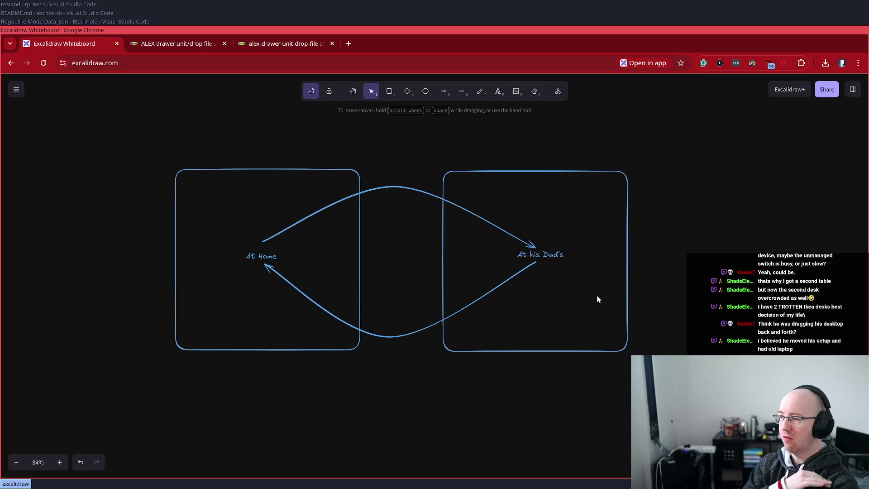
click(543, 256)
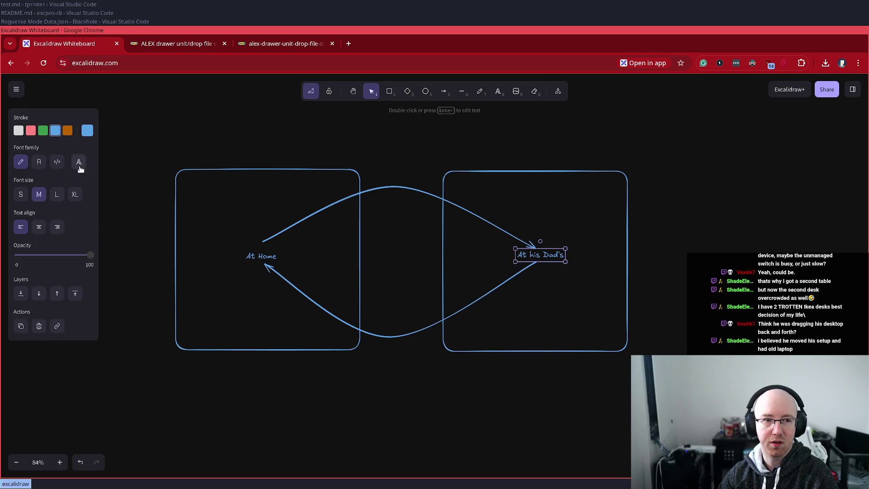
click(76, 194)
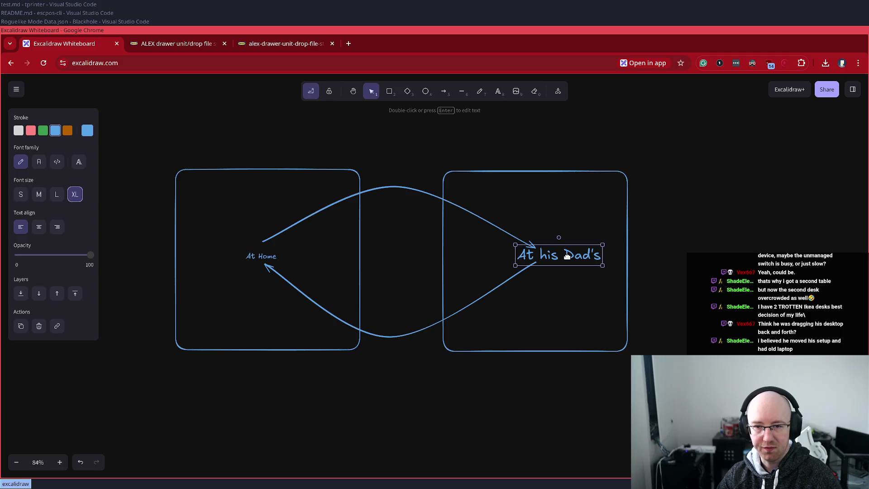
drag(567, 255, 541, 256)
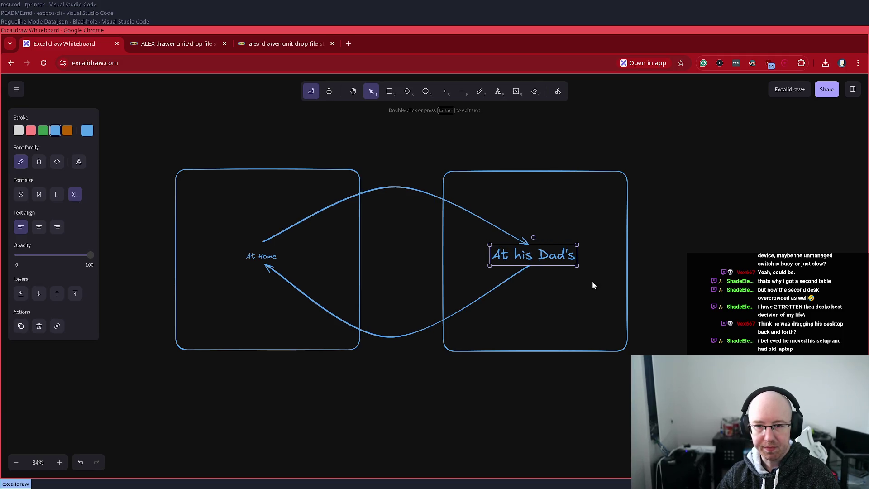
click(258, 251)
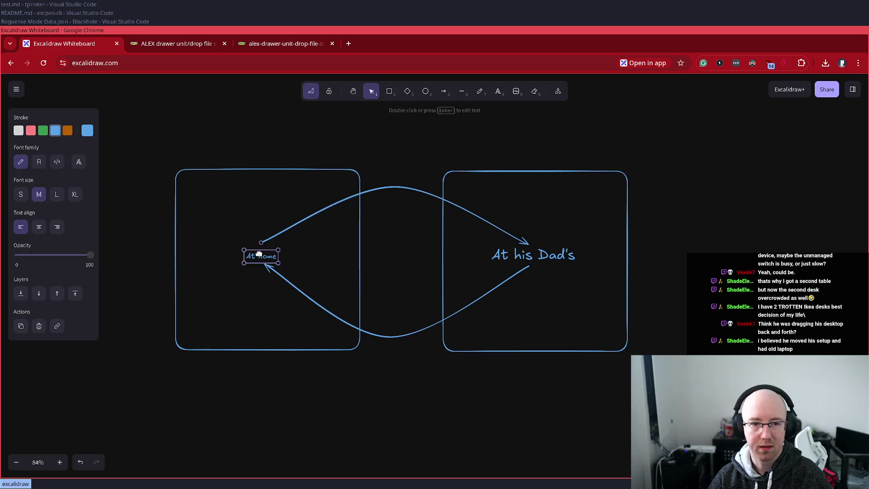
click(75, 195)
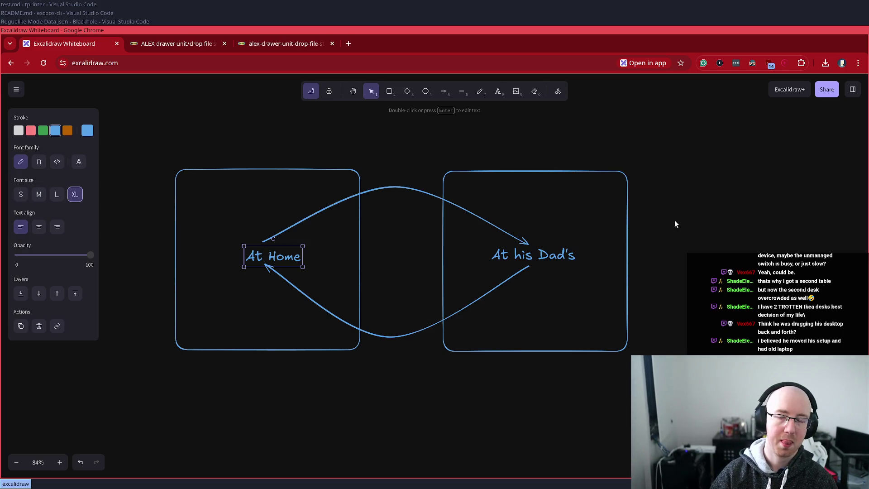
click(670, 240)
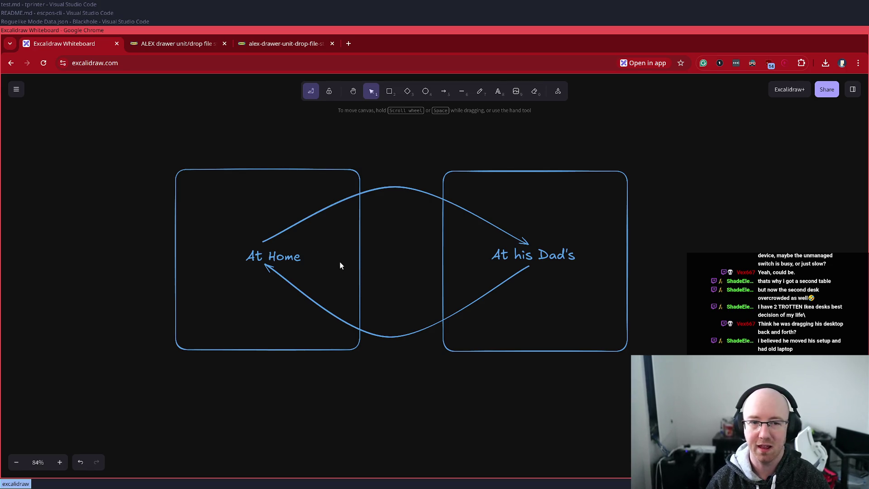
Step: Search 'elgato wave 3 mk2' in a new tab, open the Wave:3 MK.2 page, then close it
key(ctrl+t)
text(ele)
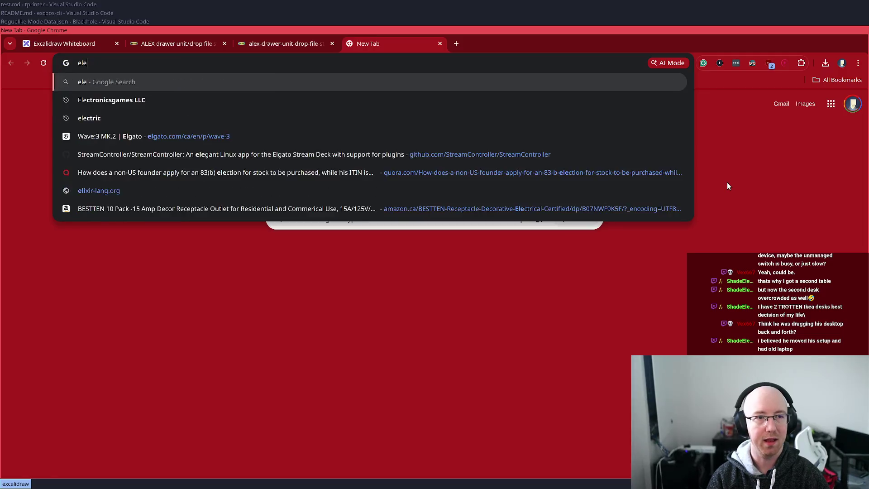
text(gato ro)
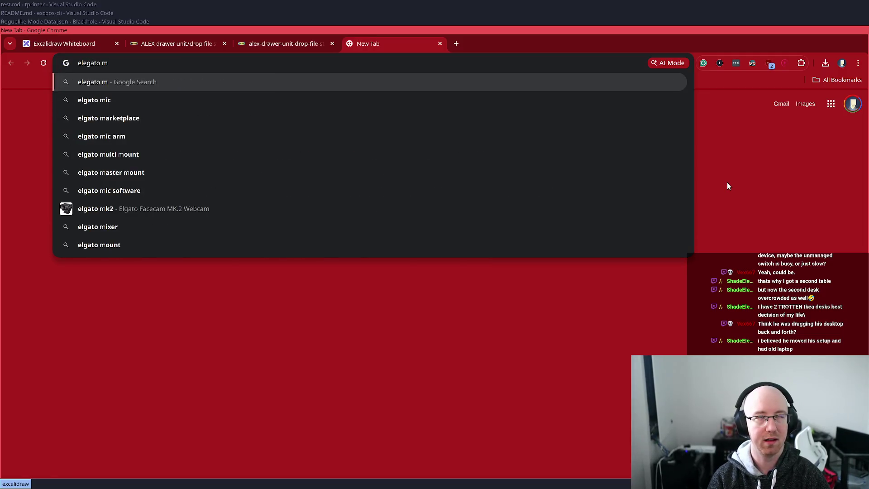
key(BackSpace)
key(BackSpace)
text(wave 3 mk2)
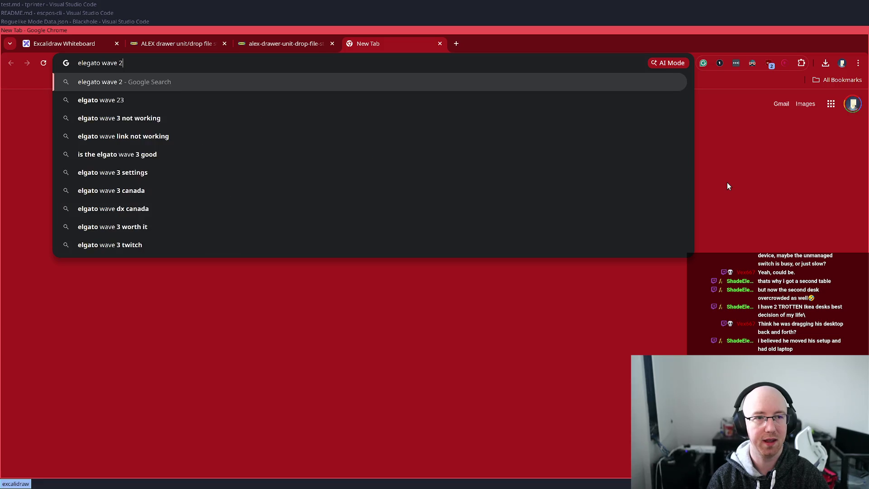
key(BackSpace)
key(BackSpace)
text(2k)
key(Return)
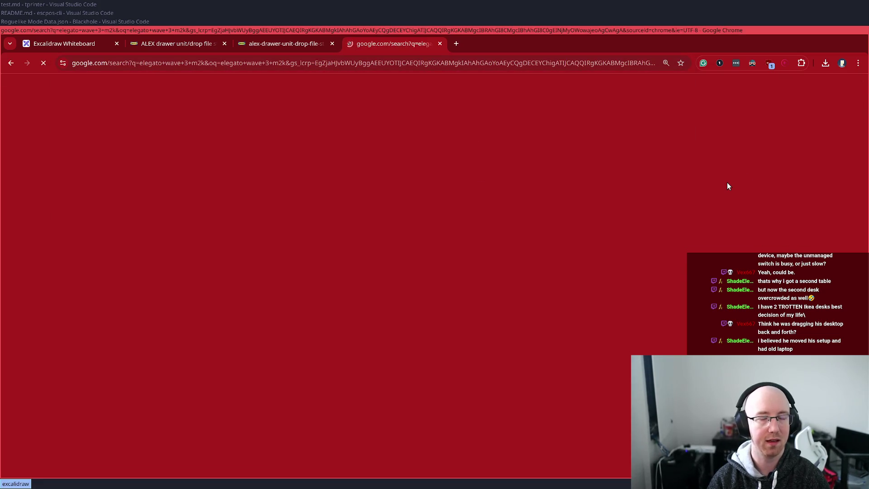
click(152, 268)
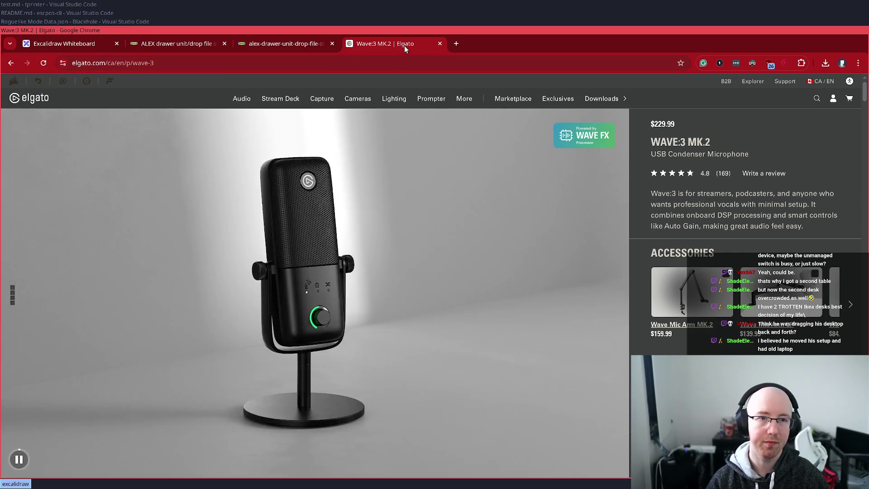
middle_click(404, 45)
Step: Close the drawer image tab and the IKEA product page, then switch to the code editor
click(249, 47)
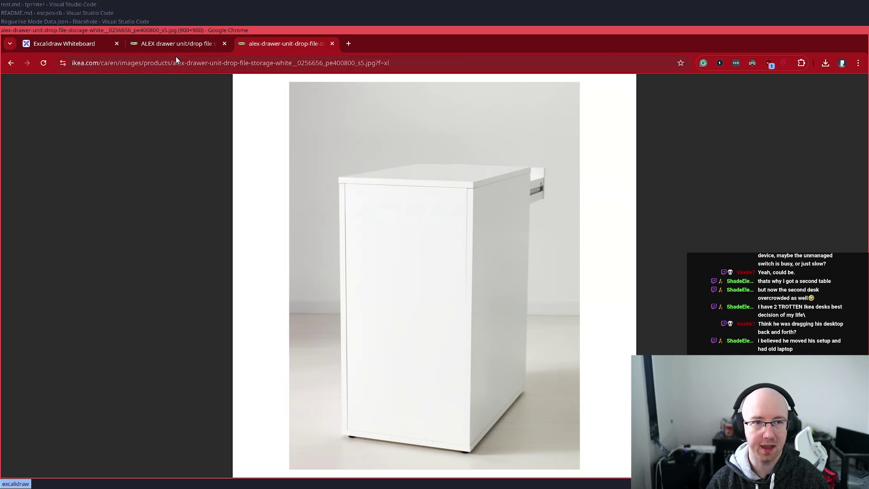
key(ctrl+w)
click(72, 170)
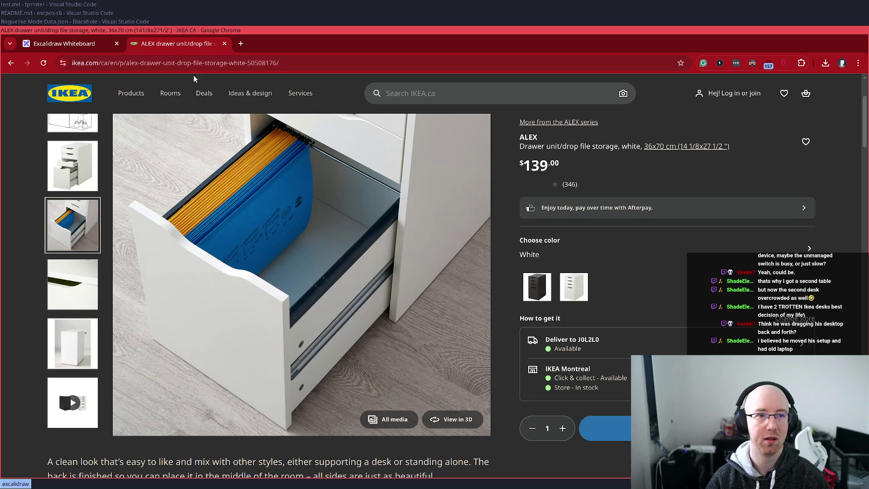
middle_click(179, 43)
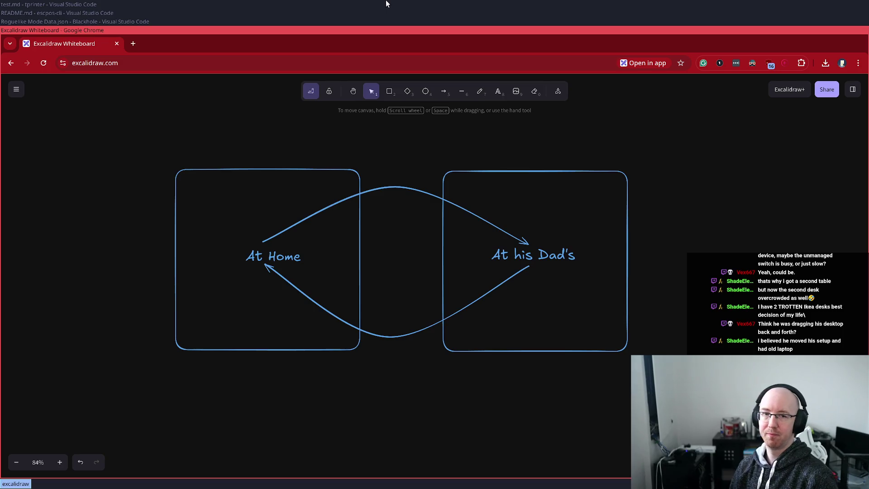
key(alt+Tab)
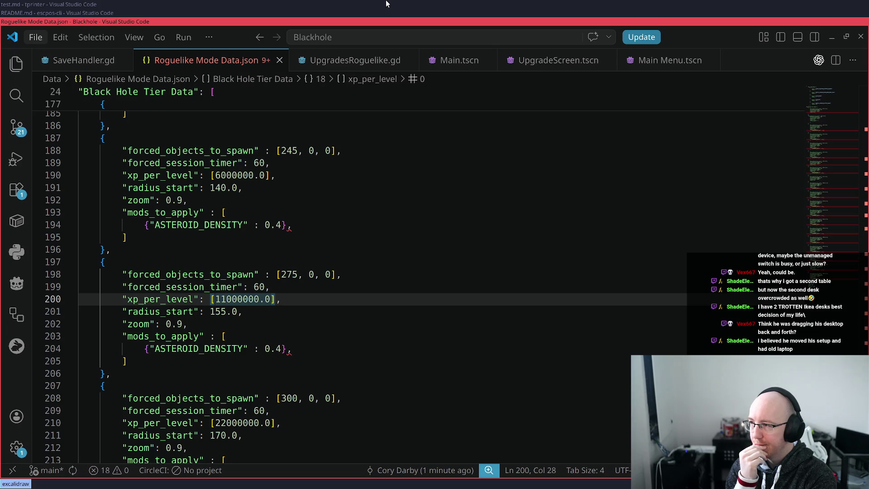
Step: Look through the tprinter notes, escpos-cli README and game data JSON windows, then open a new browser window
click(94, 6)
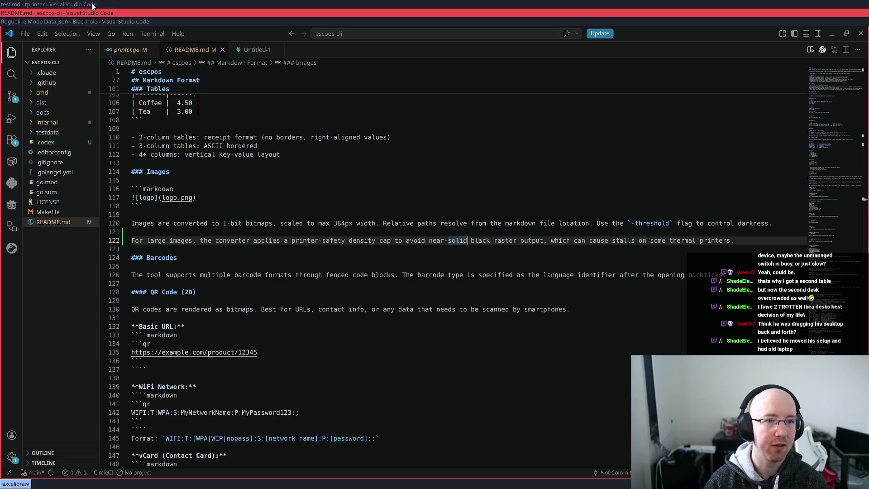
click(90, 13)
click(86, 22)
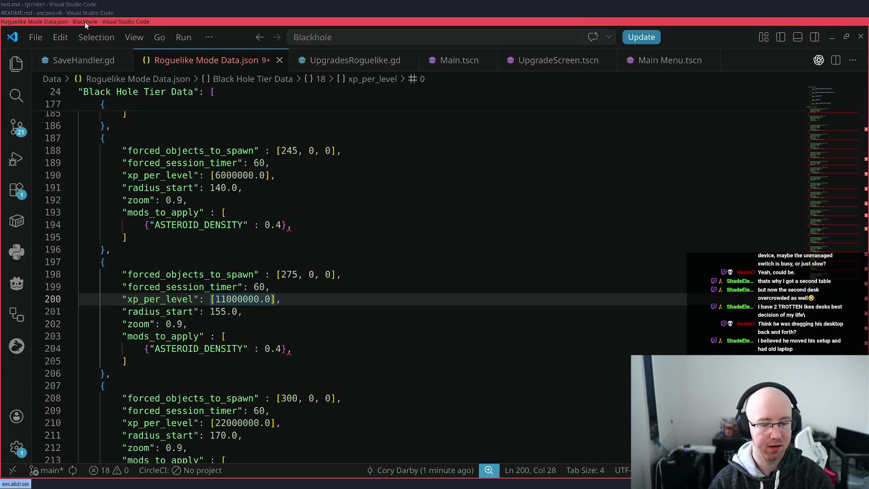
key(super+b)
Step: Go to excalidraw.com and zoom out over the At Home diagram
text(excalidraw.com)
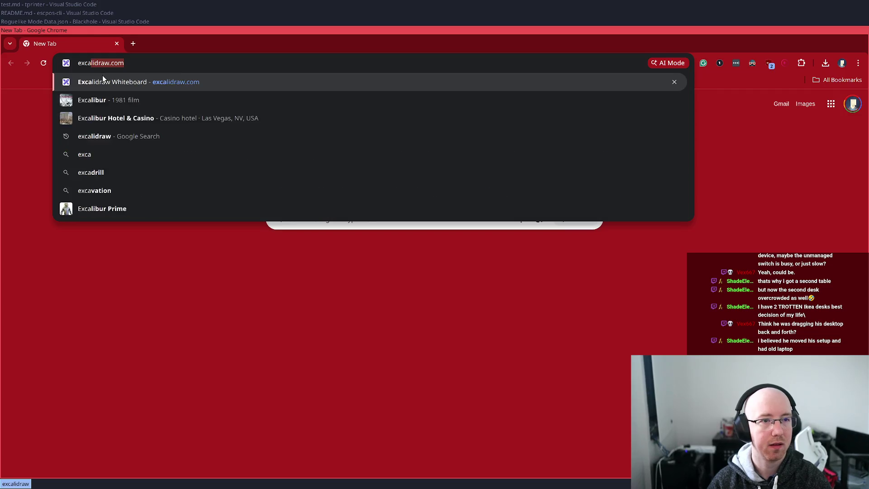
key(Return)
scroll(254, 297, down, 10)
mouse_move(195, 323)
mouse_down()
mouse_move(400, 240)
mouse_move(389, 243)
mouse_up()
click(388, 243)
Step: Pan and zoom in onto the Thornity Investing Into Thornity list
scroll(251, 374, up, 10)
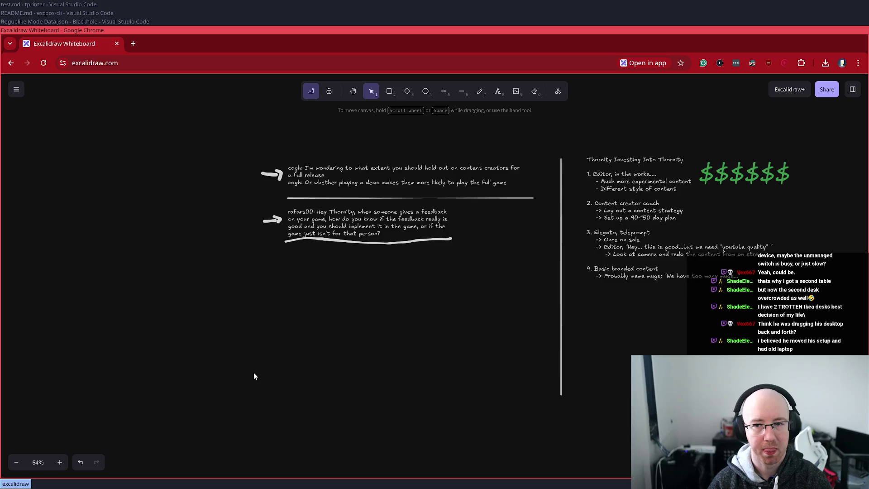
scroll(446, 349, up, 3)
mouse_move(592, 334)
mouse_down()
mouse_move(447, 355)
mouse_move(361, 402)
mouse_move(375, 387)
mouse_up()
scroll(375, 387, up, 2)
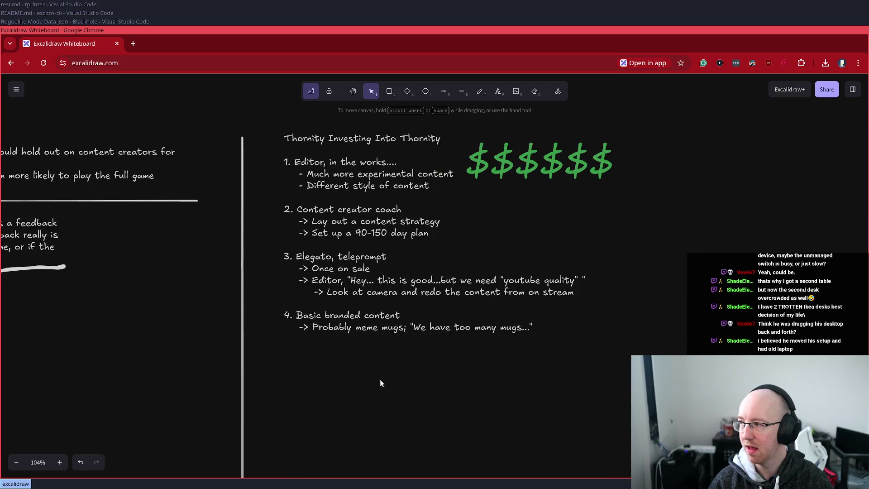
scroll(650, 321, up, 2)
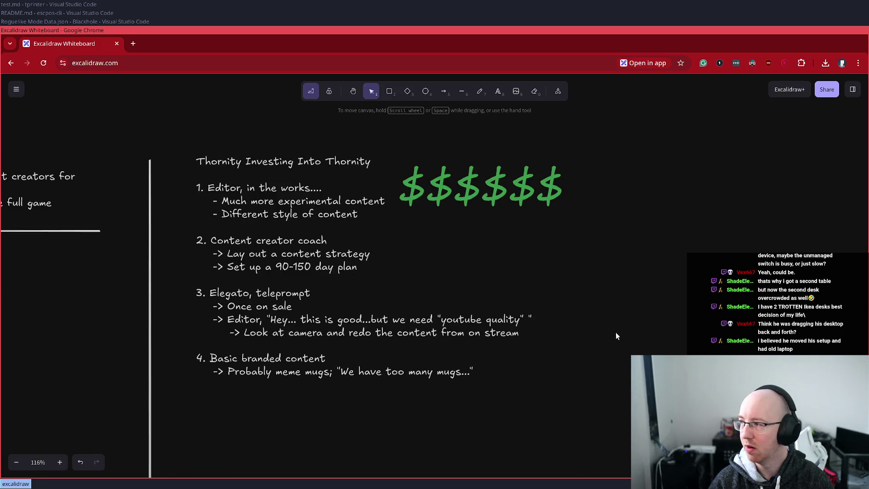
scroll(607, 329, up, 2)
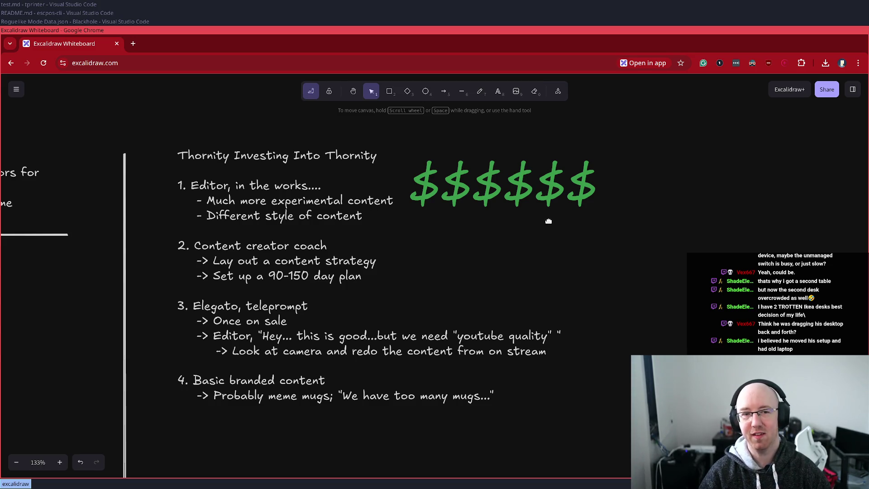
click(526, 198)
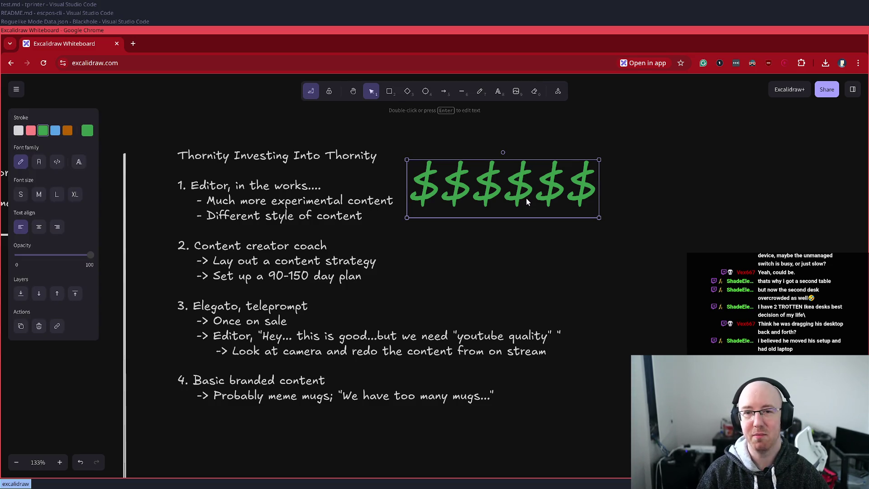
double_click(505, 188)
key(Home)
key(Return)
text(SPEND)
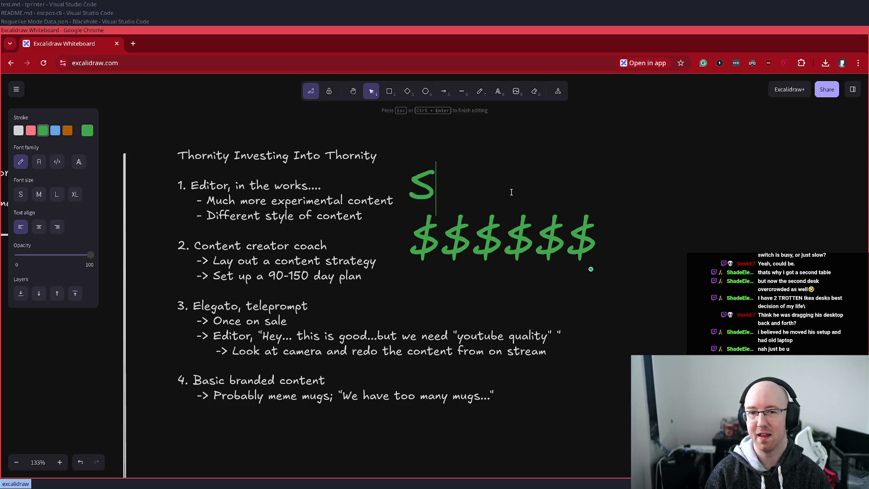
click(697, 226)
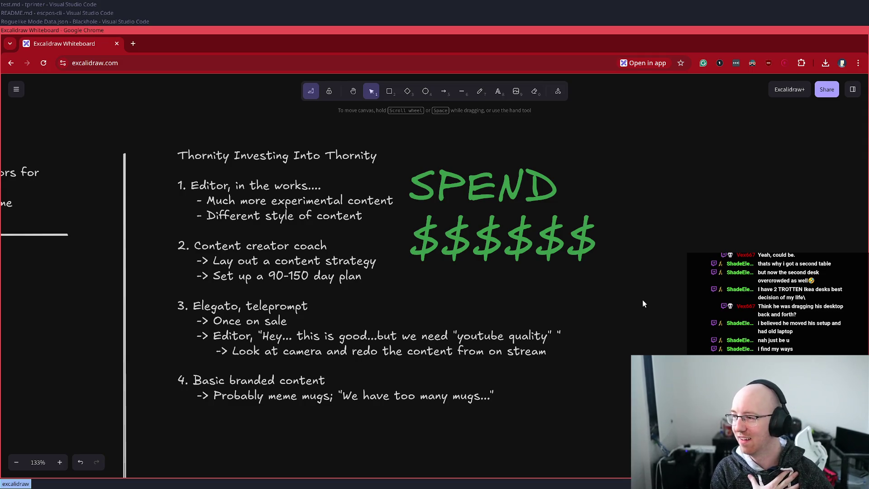
double_click(521, 195)
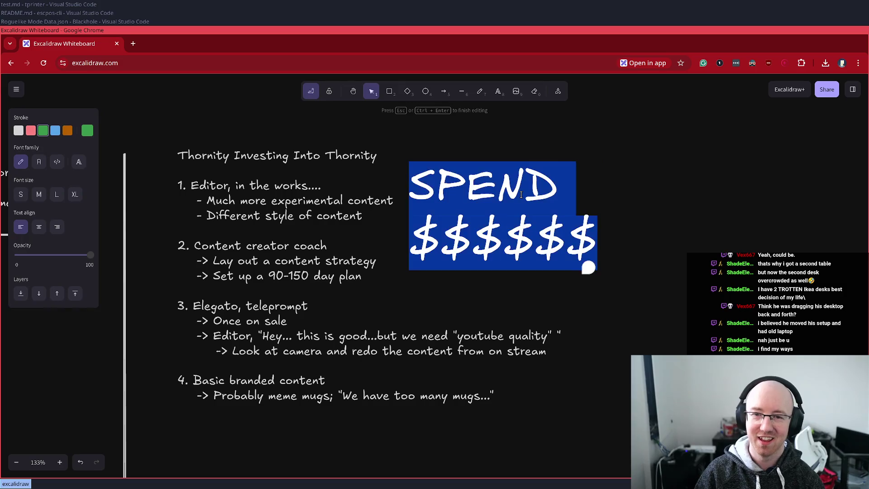
click(525, 192)
key(End)
key(shift+Home)
key(BackSpace)
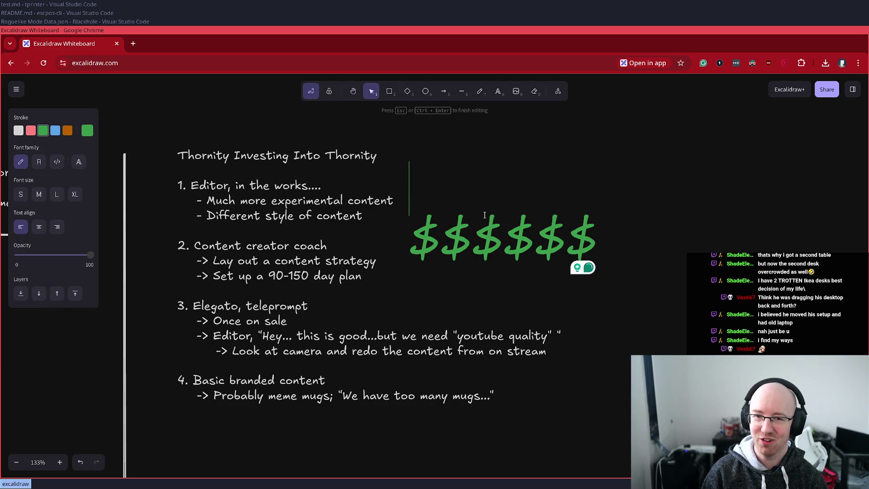
key(Delete)
click(628, 273)
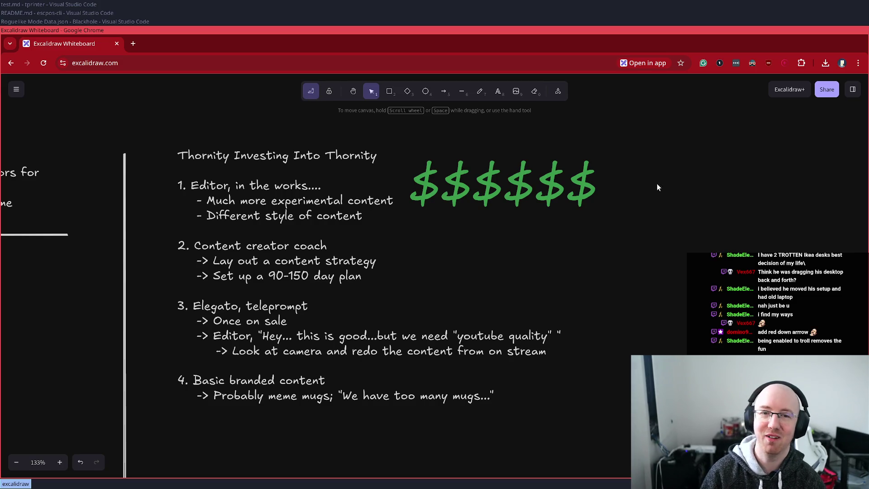
click(444, 91)
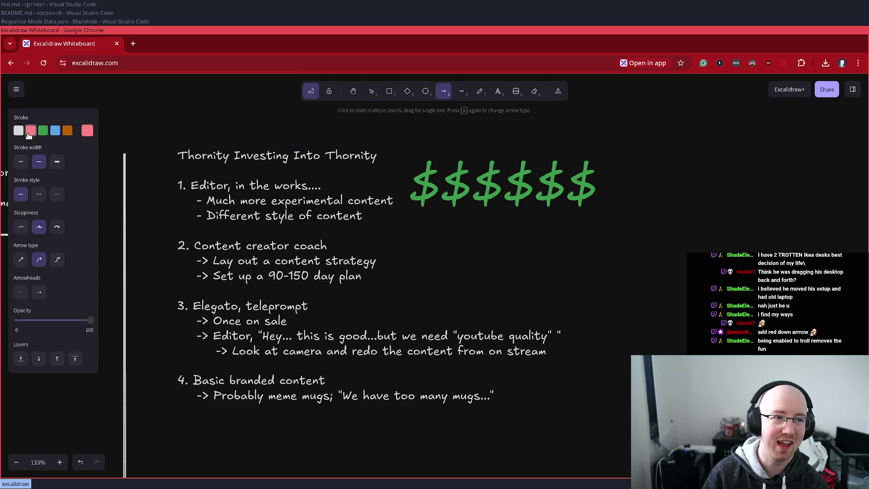
Step: Draw a red arrow beside the dollar signs and change them to red -$$$$$$
drag(611, 162, 611, 201)
double_click(578, 189)
click(566, 190)
key(Home)
text(-)
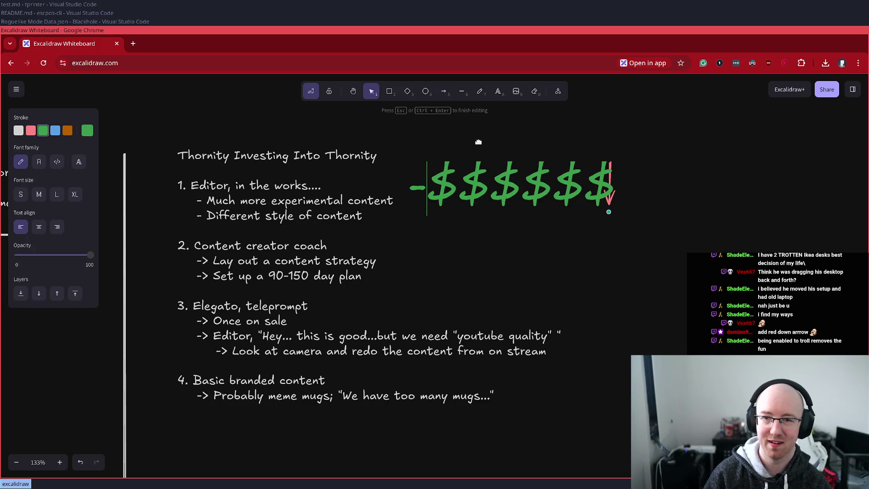
click(641, 165)
drag(620, 164, 607, 161)
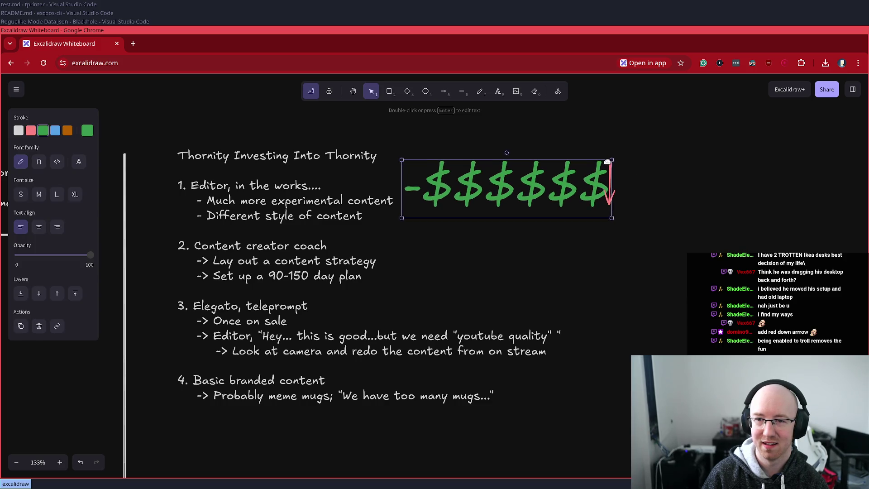
double_click(544, 191)
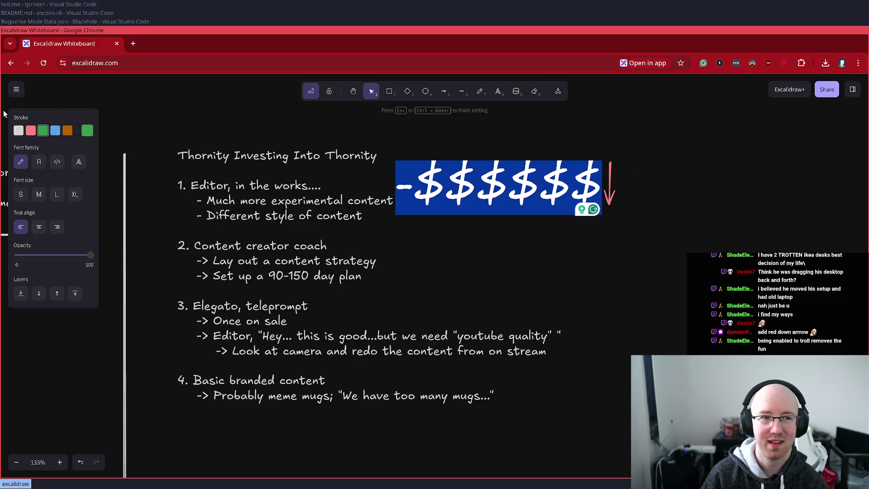
click(31, 130)
click(474, 257)
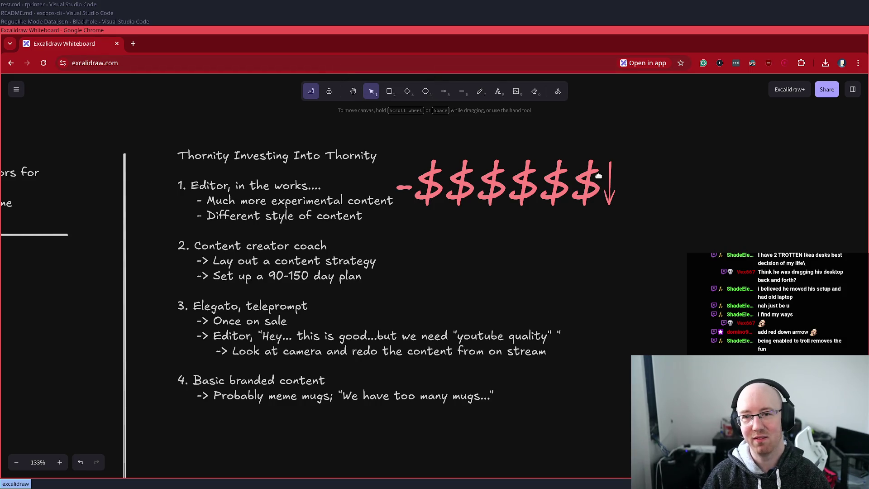
Step: Stretch the red arrow into a long diagonal slanting down and away from -$$$$$$
click(608, 184)
mouse_move(610, 163)
mouse_down()
mouse_move(429, 249)
mouse_move(426, 220)
mouse_move(423, 227)
mouse_up()
drag(610, 205, 597, 317)
drag(543, 291, 534, 270)
click(593, 268)
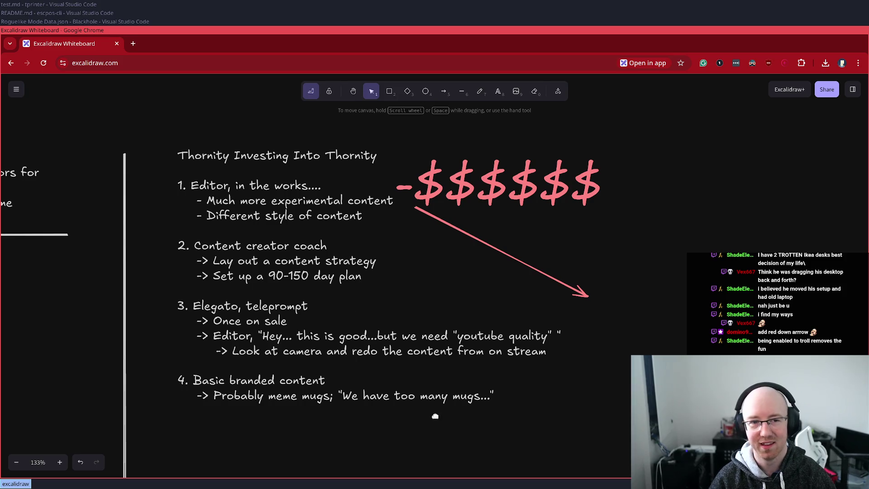
mouse_move(262, 414)
mouse_down()
mouse_move(404, 369)
mouse_move(868, 365)
mouse_up()
mouse_move(507, 330)
mouse_down()
mouse_move(520, 368)
mouse_move(590, 362)
mouse_up()
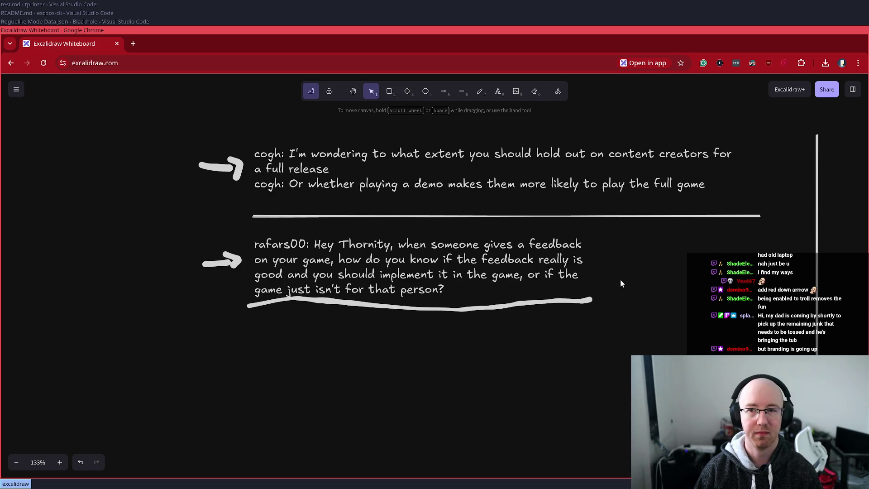
Step: Move the rafars question group, with its arrow and lines, far down the board
scroll(621, 280, up, 2)
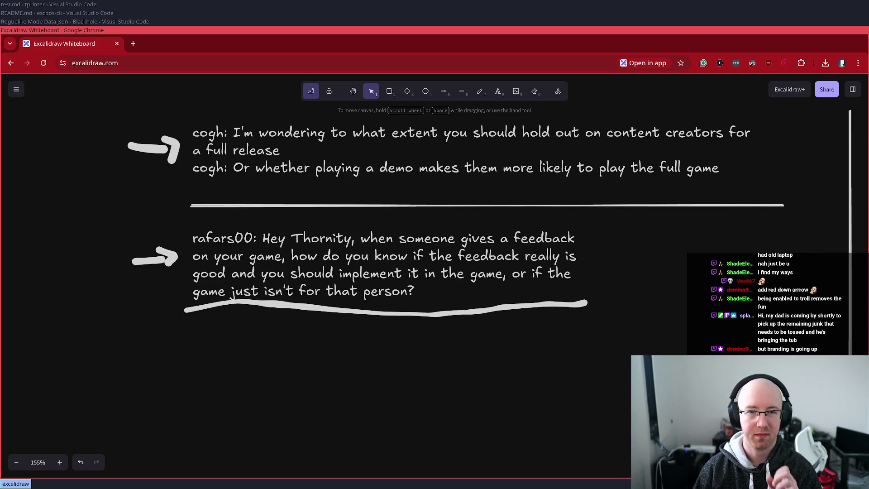
drag(242, 158, 230, 202)
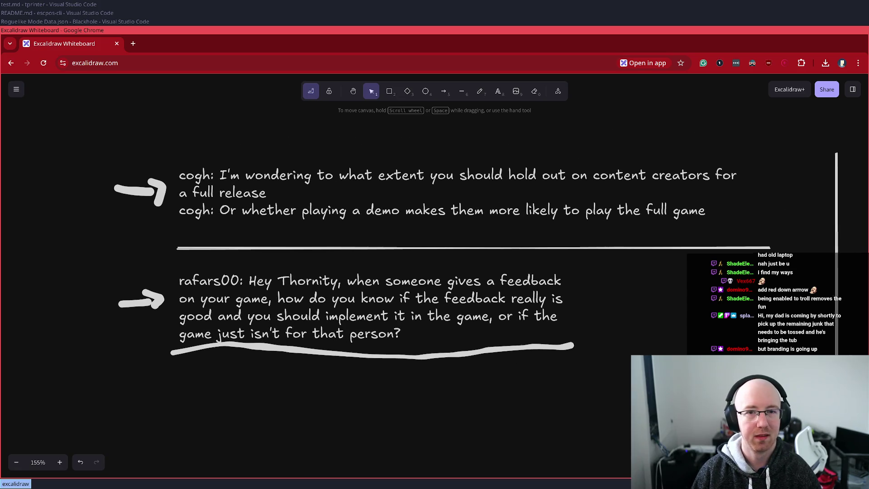
click(229, 200)
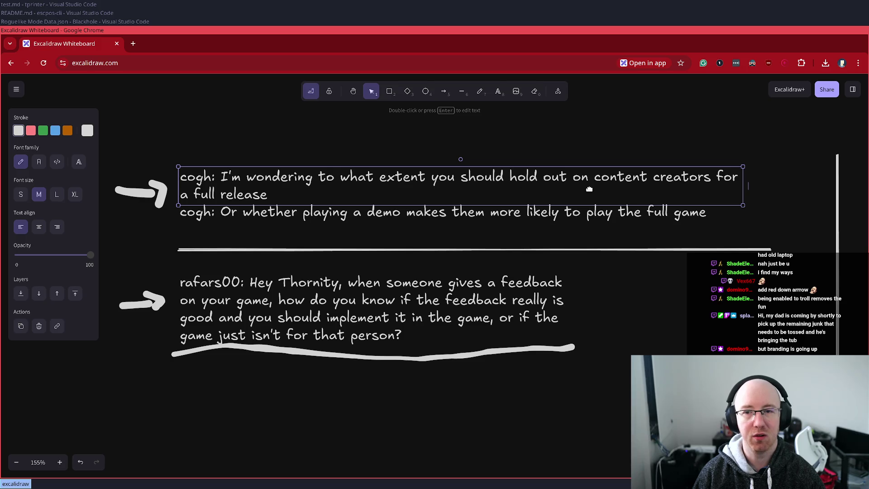
click(257, 211)
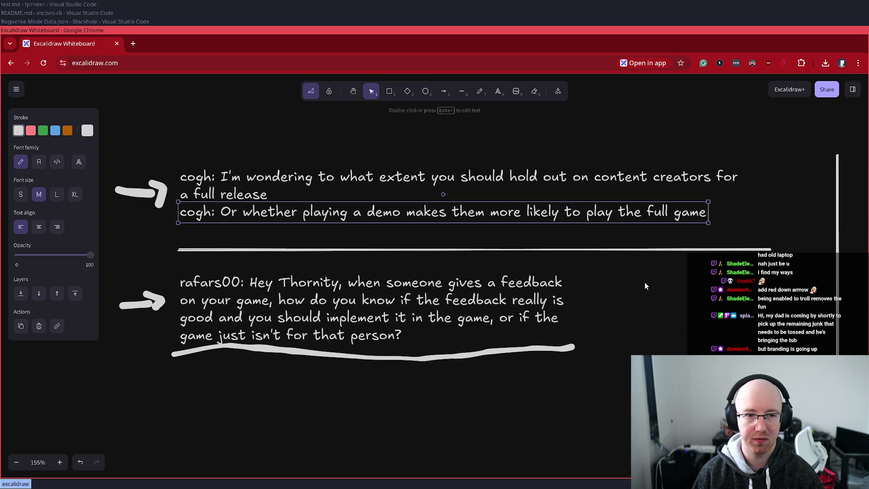
mouse_move(95, 381)
mouse_down()
mouse_move(123, 392)
mouse_move(589, 253)
mouse_move(822, 241)
mouse_up()
ctrl+scroll(602, 435, down, 4)
scroll(547, 326, down, 2)
drag(509, 256, 510, 463)
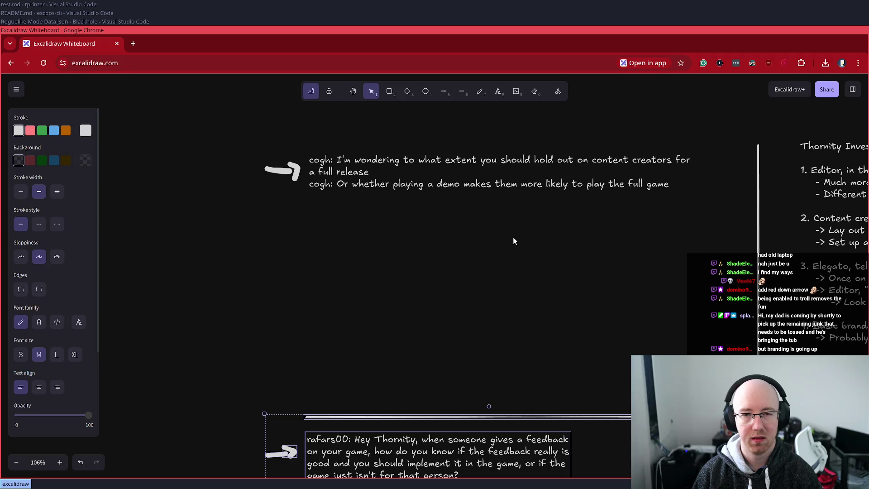
scroll(512, 243, down, 1)
ctrl+scroll(458, 342, up, 3)
ctrl+scroll(459, 343, up, 2)
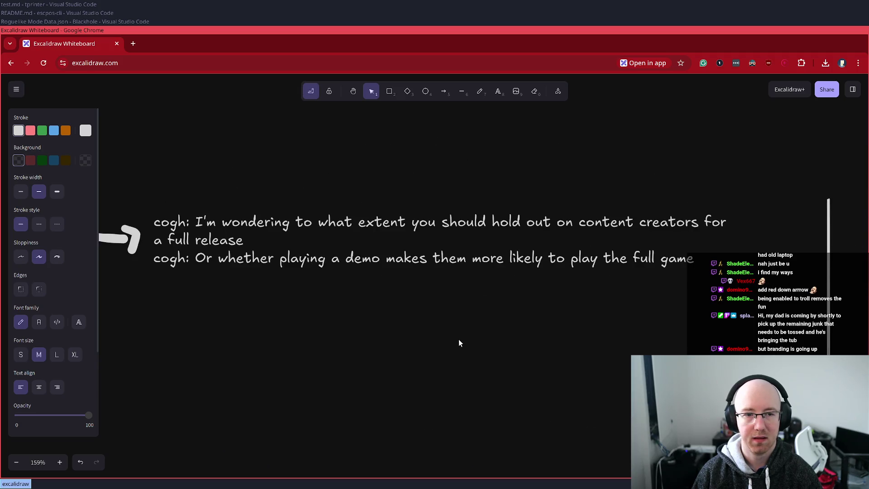
click(459, 343)
mouse_move(349, 316)
mouse_down()
mouse_move(390, 324)
mouse_move(375, 333)
mouse_up()
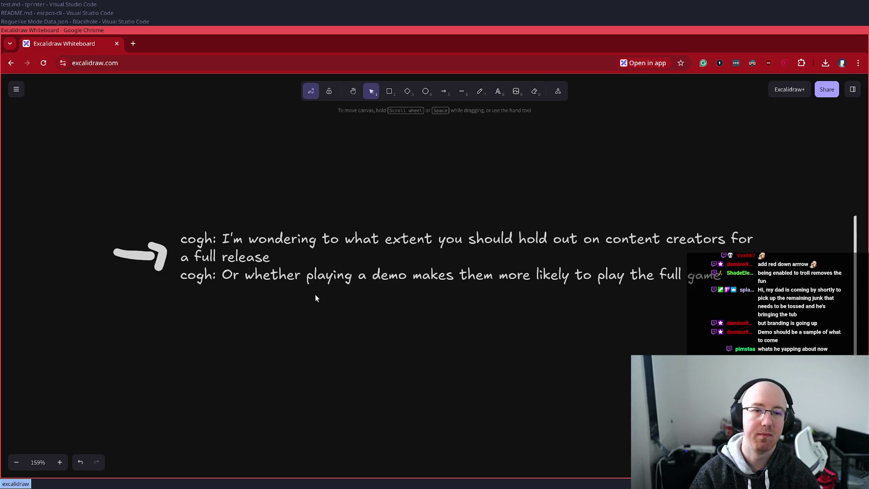
Step: Try editing the cogh question, then close the accidentally opened Chrome settings tab
double_click(324, 239)
triple_click(325, 239)
drag(222, 239, 321, 245)
key(ctrl+shift+End)
key(ctrl+shift+Delete)
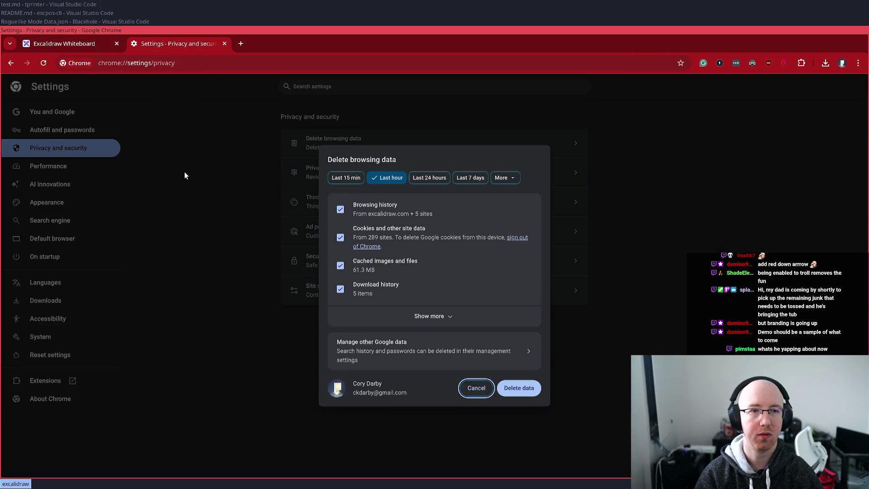
key(Escape)
key(ctrl+w)
Step: Replace 'I'm wondering to' with 'To' at the start of the first chat note
click(316, 236)
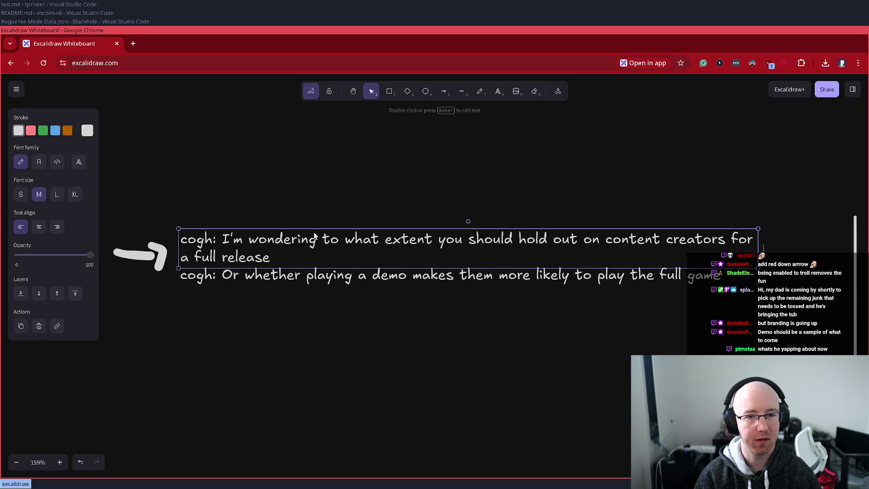
double_click(324, 239)
triple_click(323, 239)
click(222, 239)
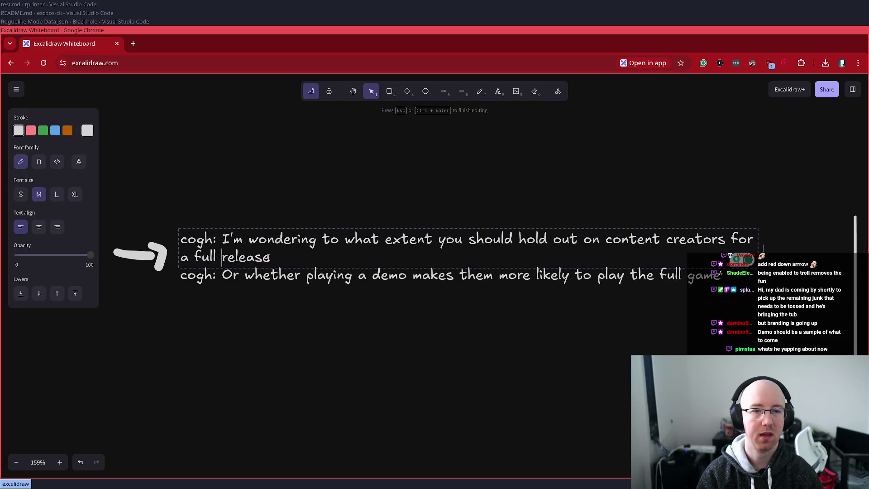
key(ctrl+shift+Right)
key(ctrl+shift+Right)
key(ctrl+shift+Right)
text(To)
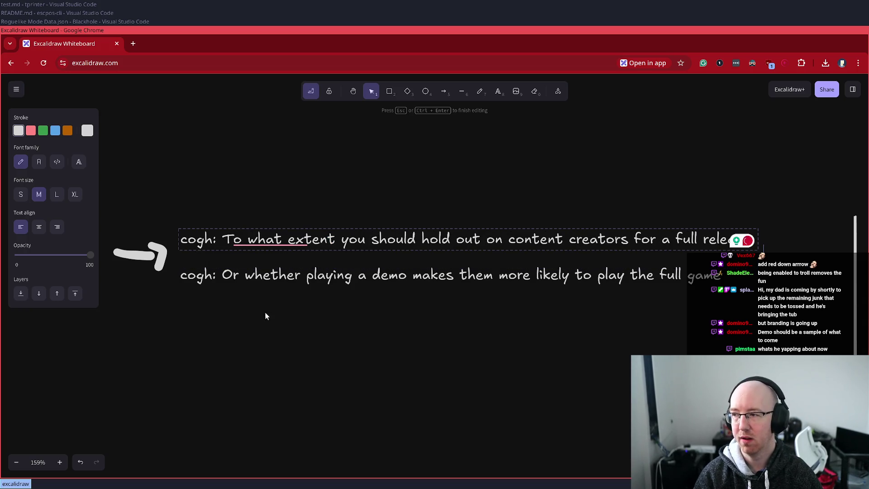
click(189, 327)
Step: Move the second chat line up directly beneath the first
drag(223, 278, 225, 265)
click(364, 311)
scroll(580, 304, down, 5)
Step: Move 'you' after 'should' so the first note reads 'To what extent should you hold out…'
scroll(573, 343, right, 1)
drag(573, 344, 150, 301)
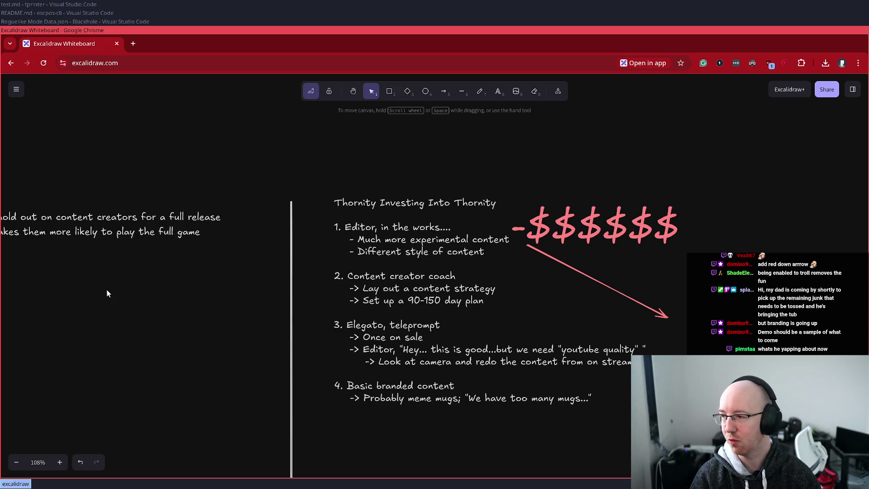
drag(377, 296, 527, 305)
scroll(528, 310, up, 3)
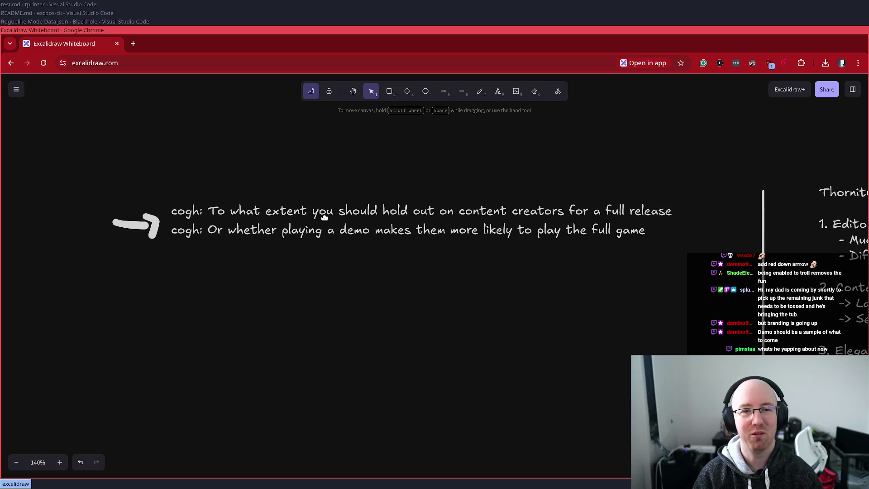
double_click(341, 212)
click(341, 211)
key(BackSpace)
key(BackSpace)
key(BackSpace)
key(ctrl+Right)
text(you)
key(BackSpace)
key(BackSpace)
text(ou)
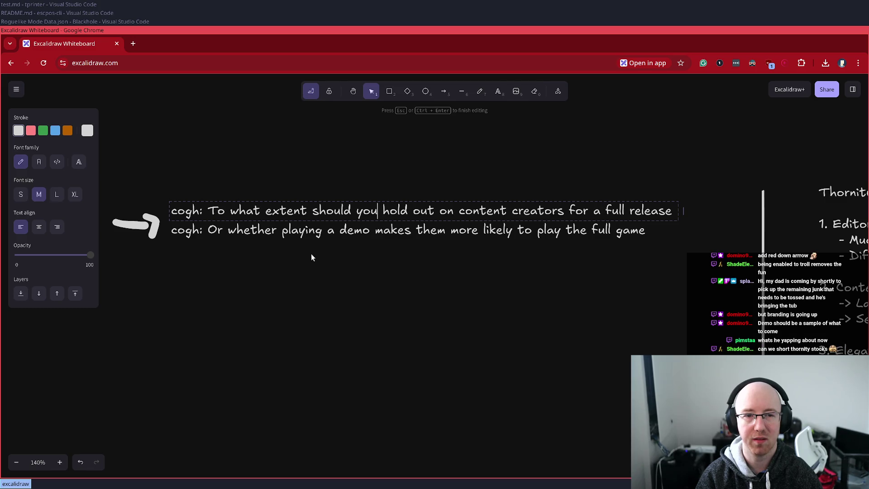
click(257, 248)
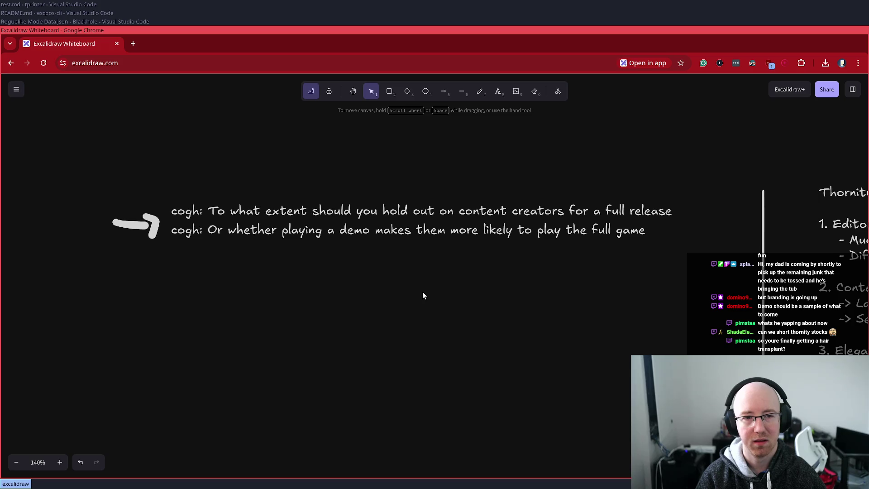
Step: Add a text note reading 'Playing demo get more full release plays?' below the chat lines
double_click(200, 264)
text(De)
key(BackSpace)
key(BackSpace)
text(Playing D)
key(BackSpace)
text(demo get more full re)
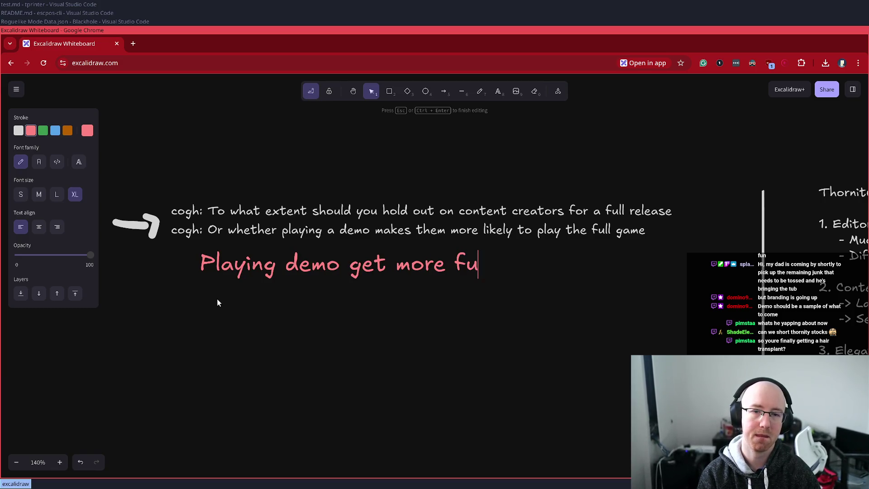
text(ele)
key(BackSpace)
key(BackSpace)
key(BackSpace)
text(lease )
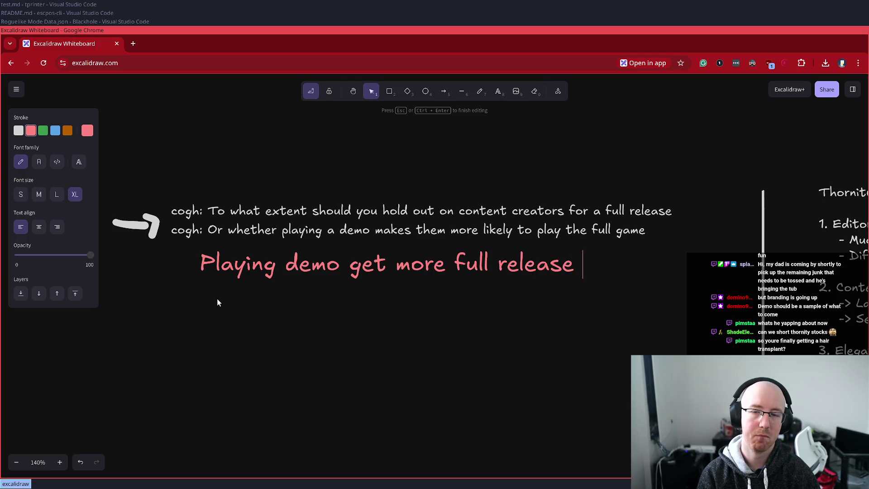
text(plays?)
key(ctrl+a)
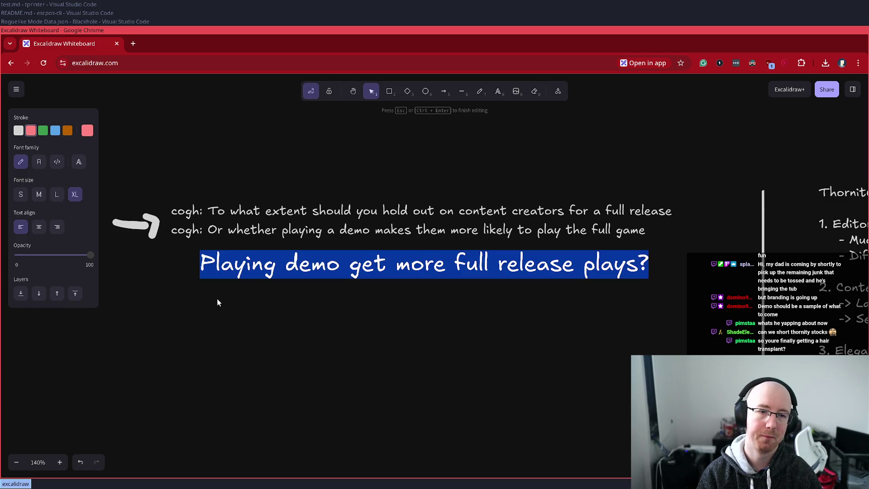
key(Escape)
click(217, 298)
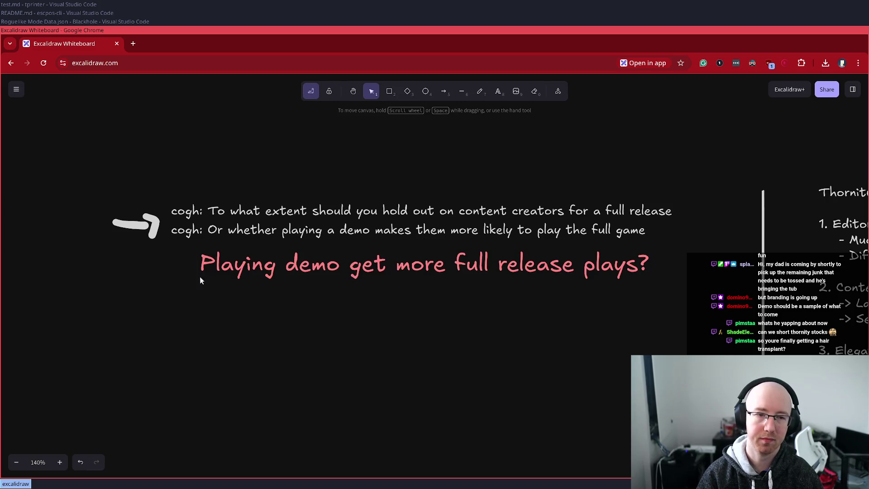
Step: Recolour the Playing demo note blue and move it left under the chat lines
click(216, 272)
click(55, 130)
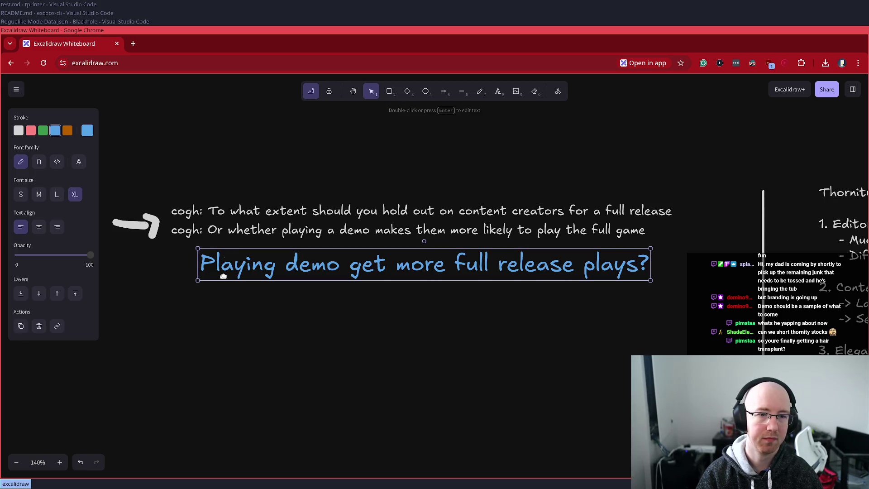
drag(234, 279, 207, 282)
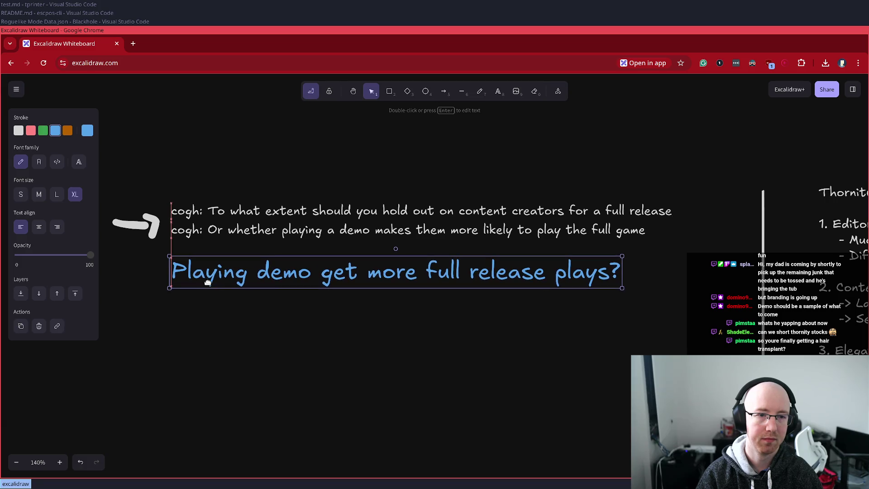
click(168, 307)
Step: Add 'Are they less likely?' and 'Difference between demo <> full release.' beneath it
double_click(170, 307)
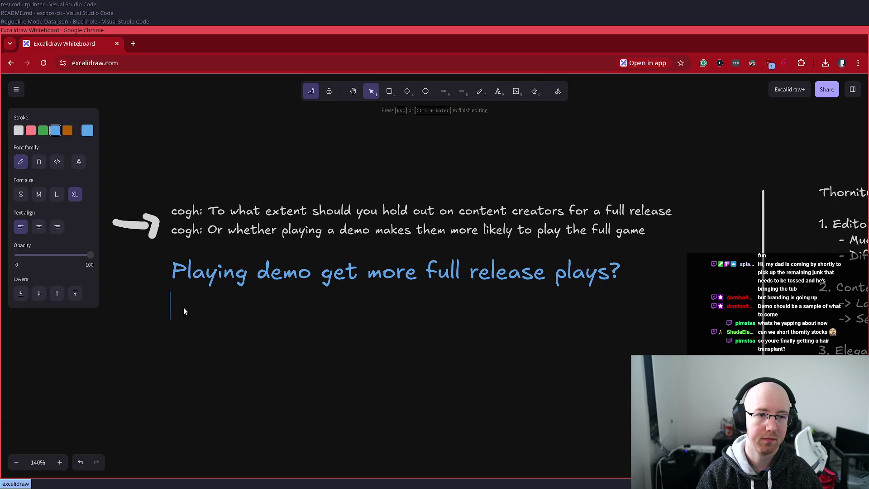
text(Are they less likely?)
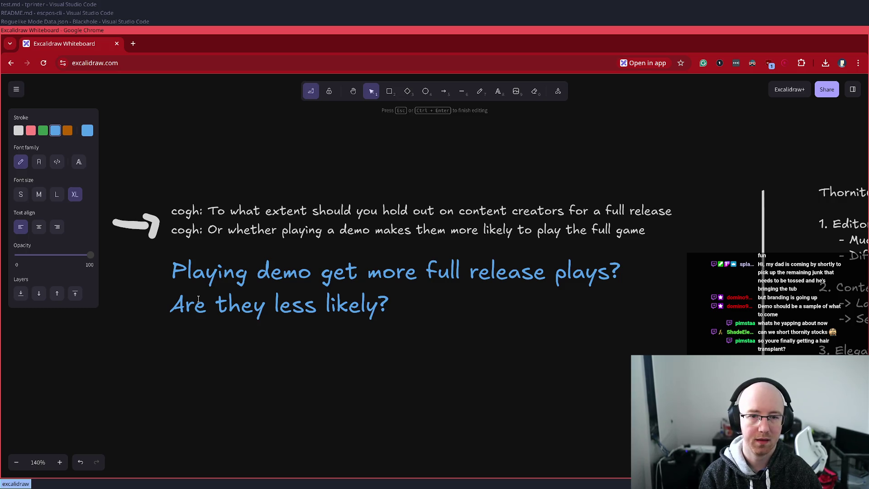
key(Escape)
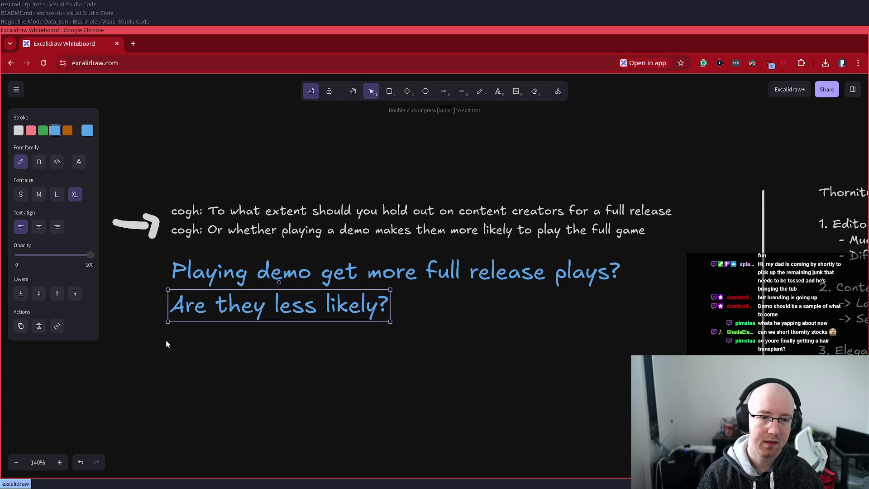
double_click(166, 340)
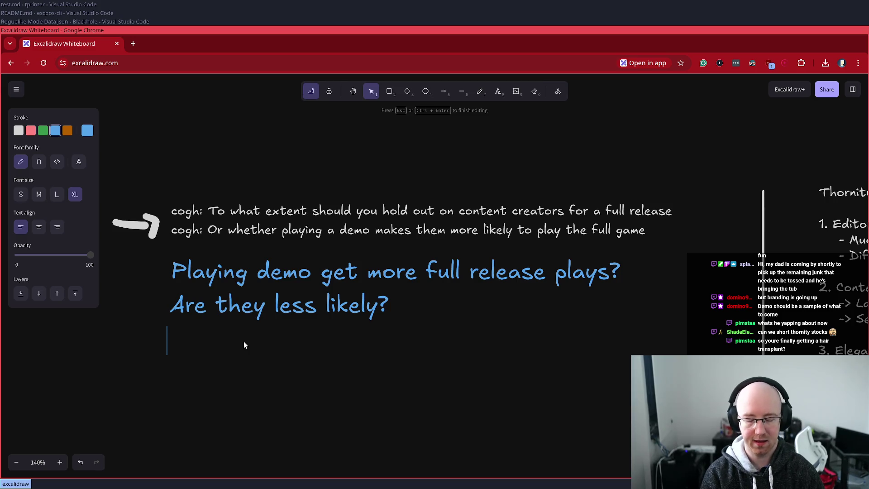
text(Diff)
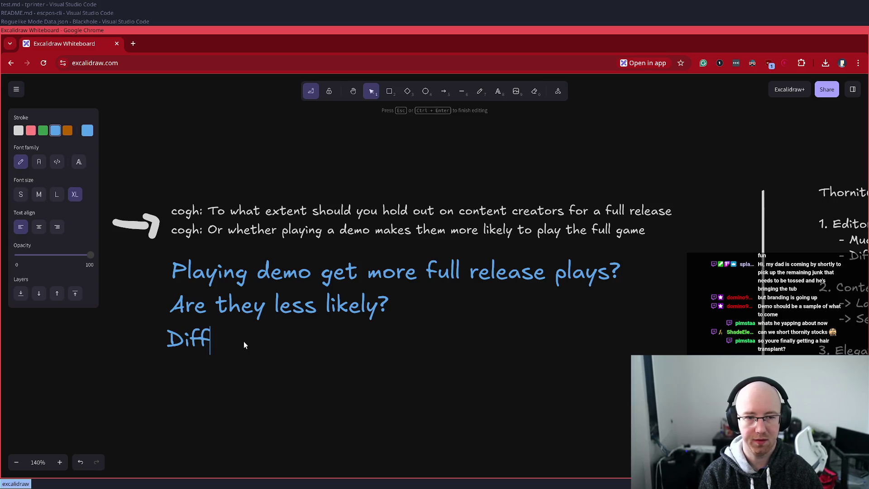
text(erence betweeen)
key(BackSpace)
key(BackSpace)
text(n demo <> full relea)
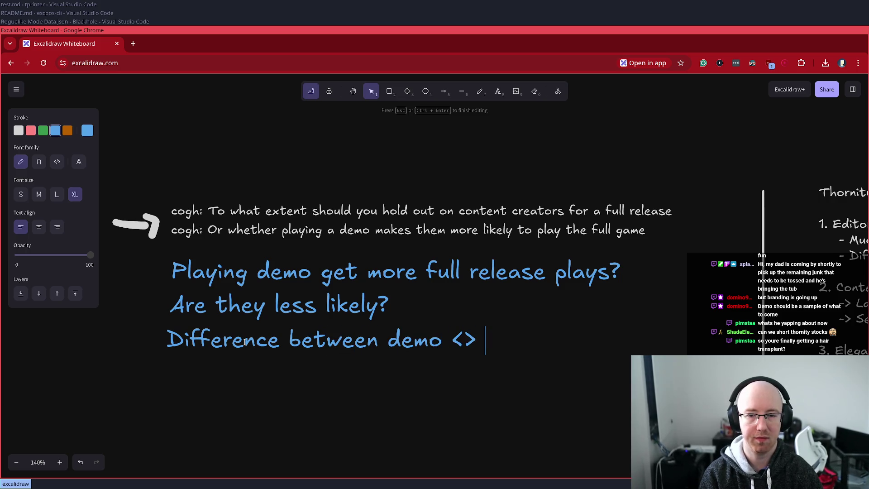
text(se.)
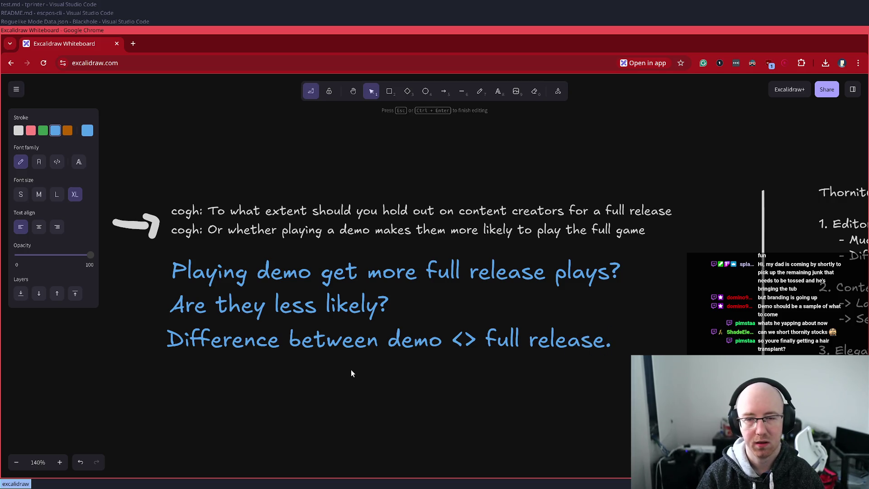
ctrl+scroll(352, 369, down, 3)
drag(625, 384, 149, 217)
drag(328, 214, 444, 260)
key(ctrl+z)
key(ctrl+z)
key(ctrl+z)
key(ctrl+z)
key(ctrl+z)
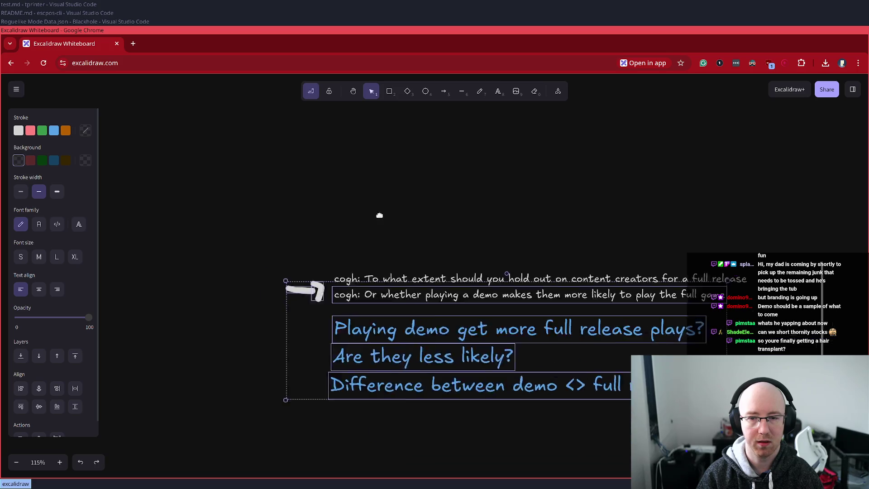
mouse_move(169, 187)
mouse_down()
mouse_move(743, 369)
mouse_move(695, 421)
mouse_up()
mouse_move(656, 369)
mouse_down()
mouse_move(423, 261)
mouse_move(369, 184)
mouse_up()
scroll(387, 260, down, 2)
scroll(388, 259, down, 1)
scroll(388, 259, up, 2)
scroll(388, 259, left, 3)
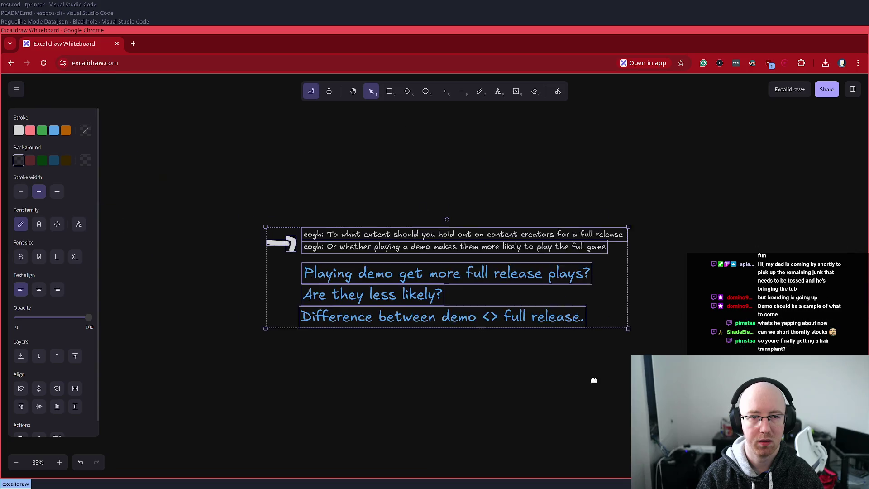
click(386, 321)
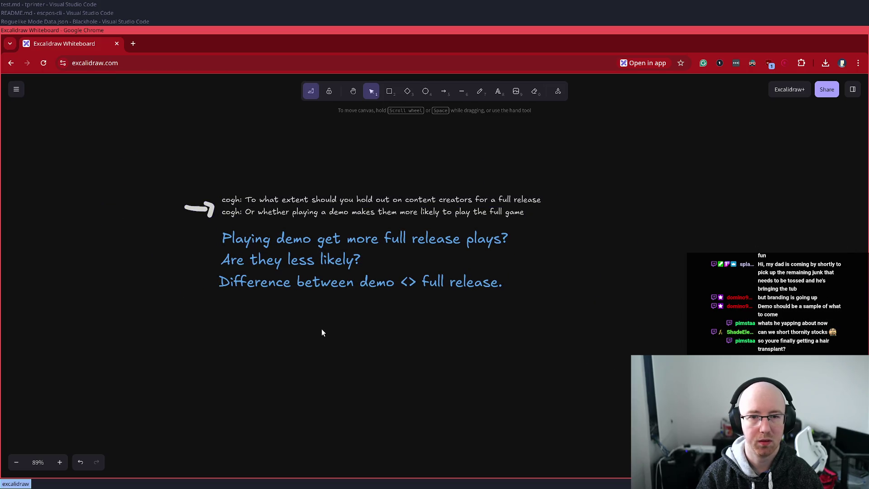
scroll(322, 332, down, 1)
scroll(330, 330, up, 2)
click(406, 325)
mouse_move(406, 325)
mouse_down()
mouse_move(353, 205)
mouse_move(380, 182)
mouse_up()
drag(627, 184, 413, 190)
drag(360, 200, 351, 167)
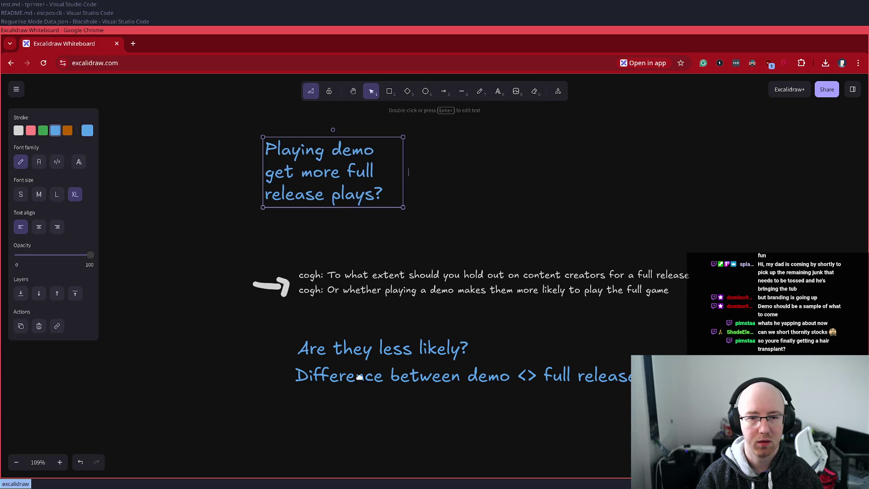
mouse_move(379, 355)
mouse_down()
mouse_move(218, 112)
mouse_move(230, 117)
mouse_up()
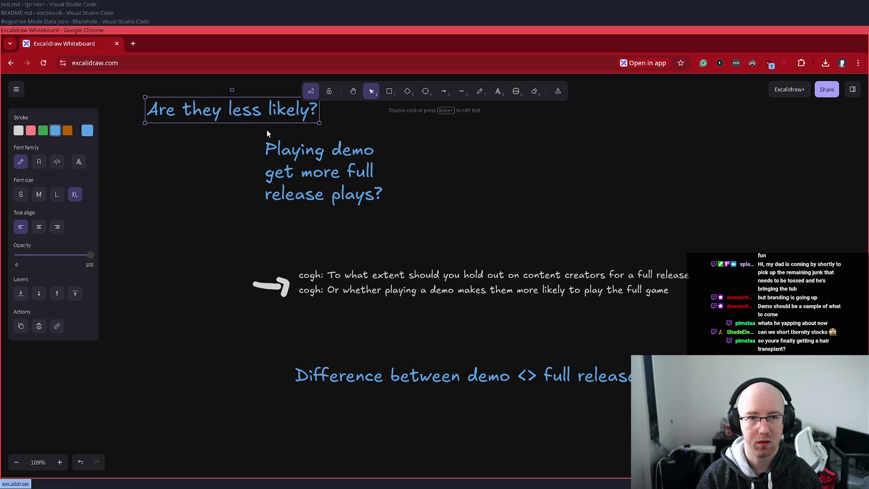
click(455, 382)
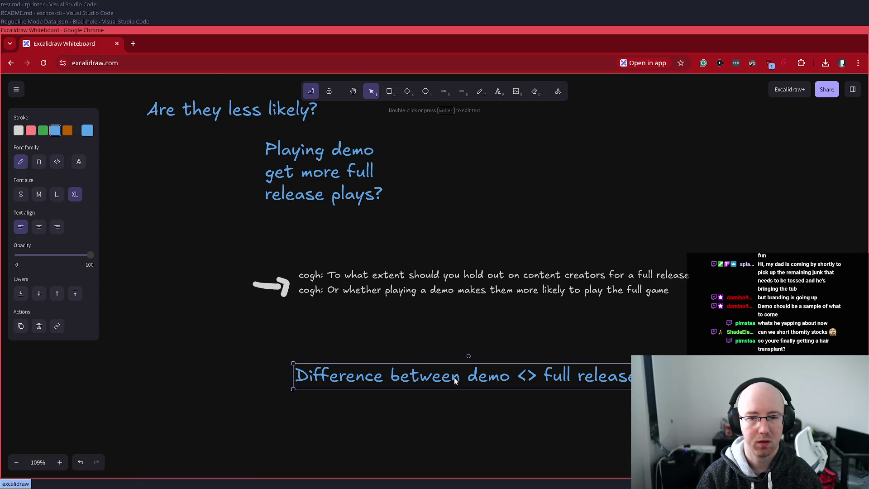
double_click(398, 376)
click(401, 376)
double_click(403, 376)
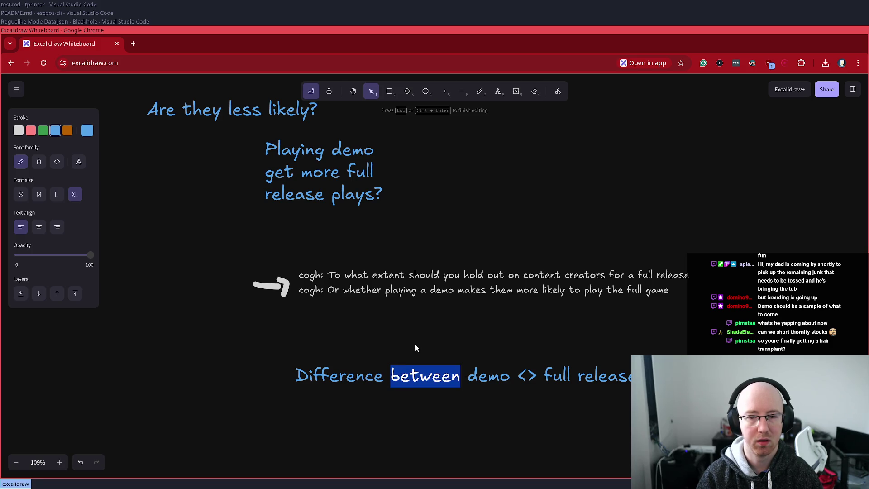
key(BackSpace)
text(of)
key(Escape)
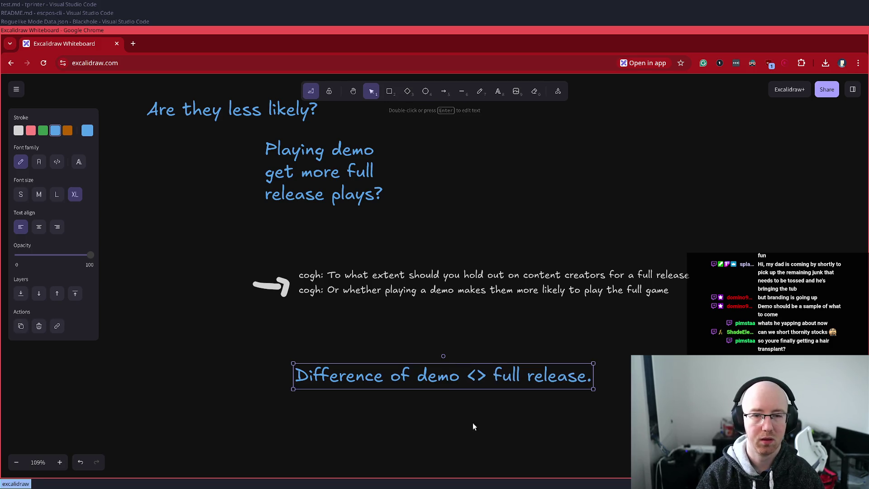
drag(591, 376, 412, 374)
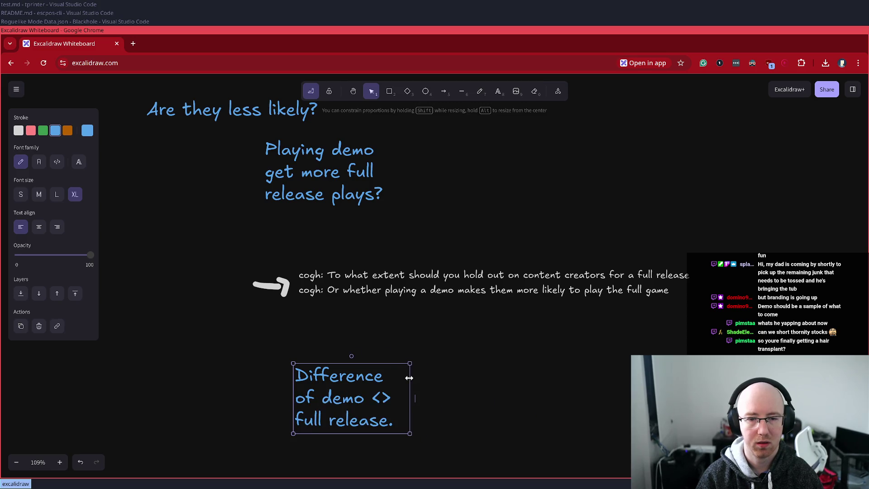
drag(307, 387, 188, 395)
click(338, 359)
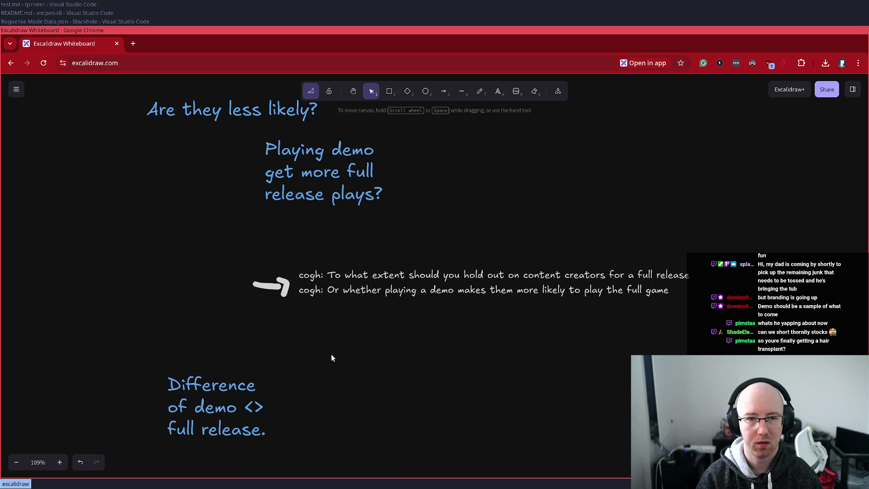
scroll(534, 376, right, 2)
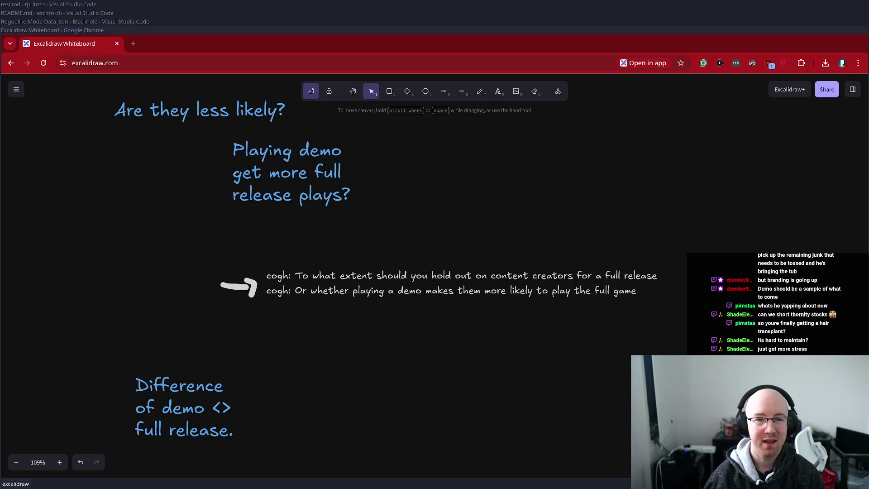
click(127, 364)
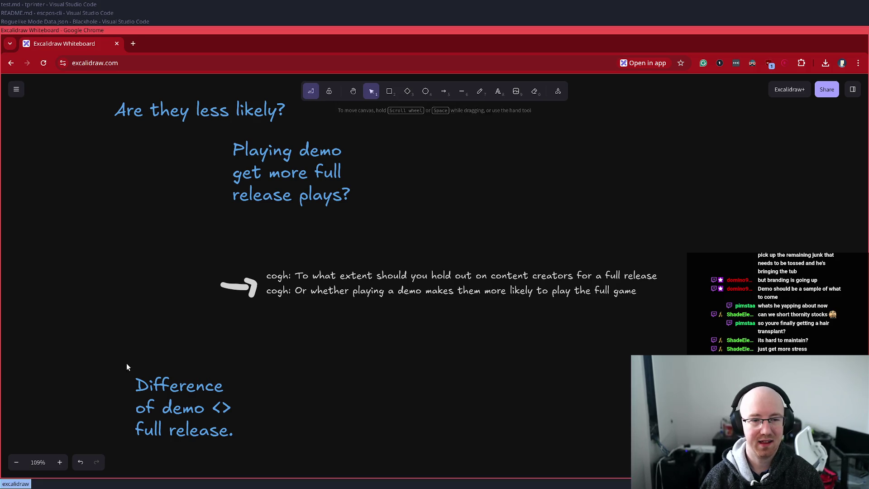
Step: Move the Difference note upward under the other questions
drag(127, 367, 272, 453)
drag(190, 407, 194, 368)
key(Escape)
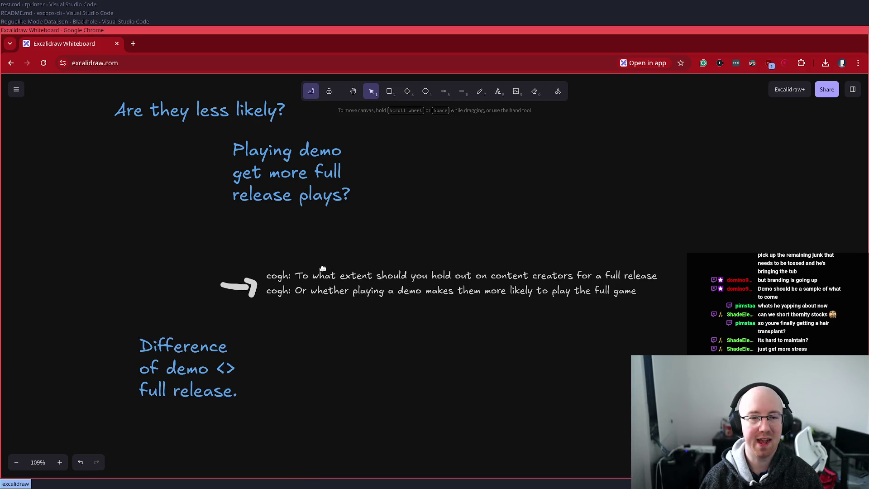
click(301, 277)
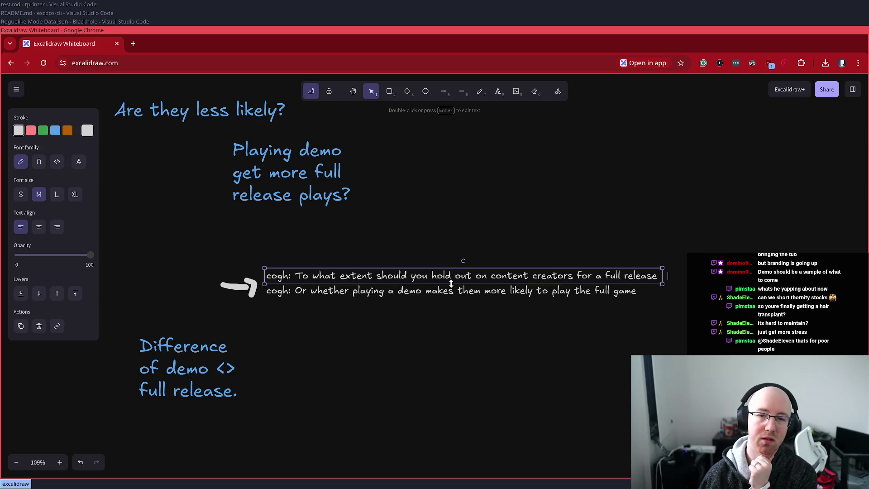
Step: Add a heading 'Should you hold out?' with 'Pros vs cons' on the next line
double_click(391, 328)
text(Should you hold out?)
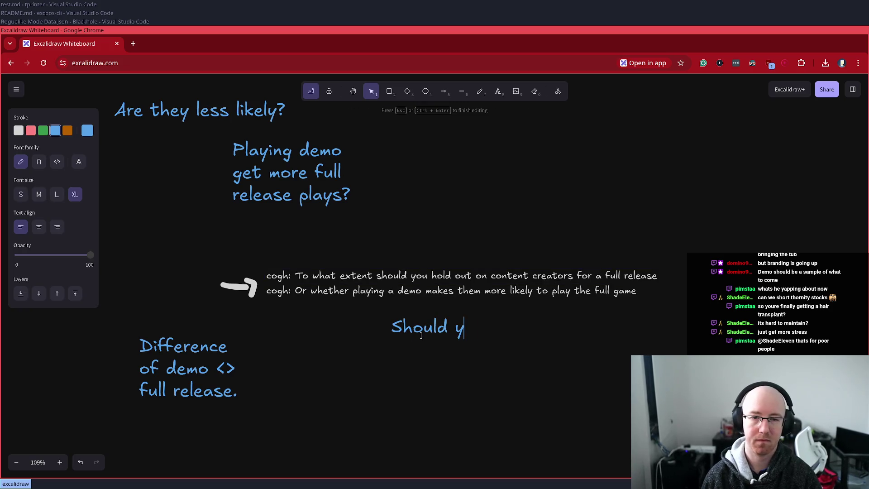
key(Return)
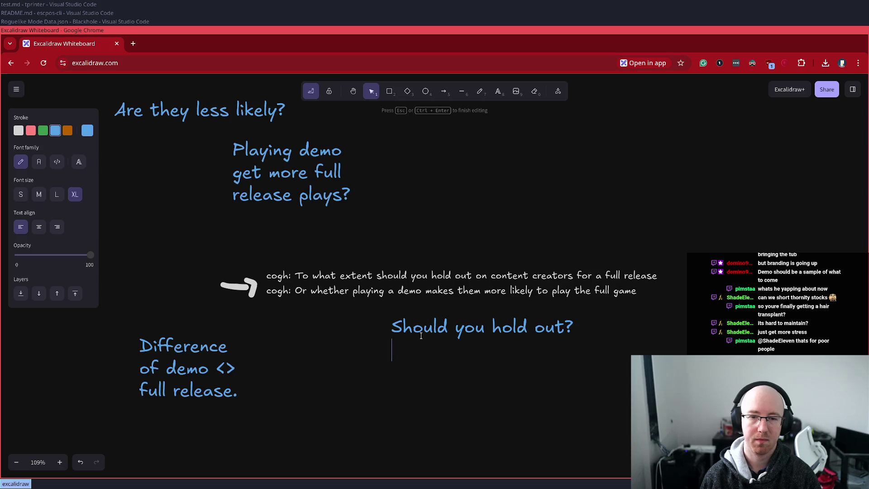
text(Pros vs cons)
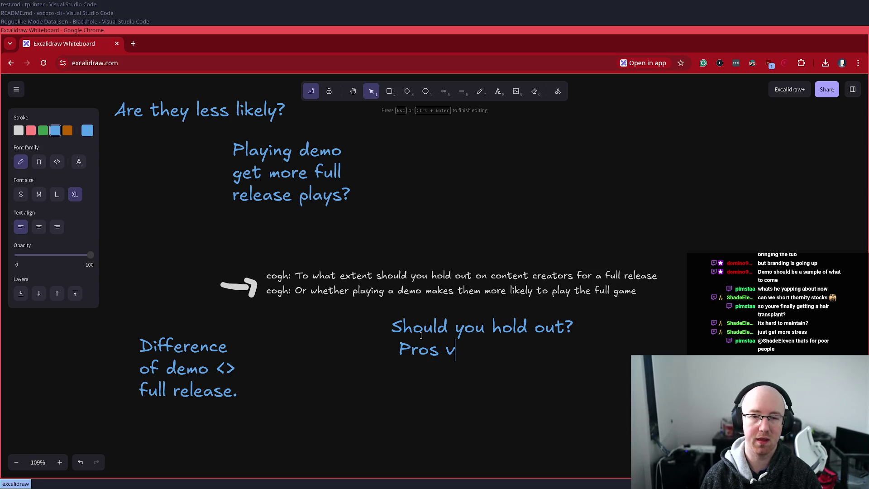
key(Escape)
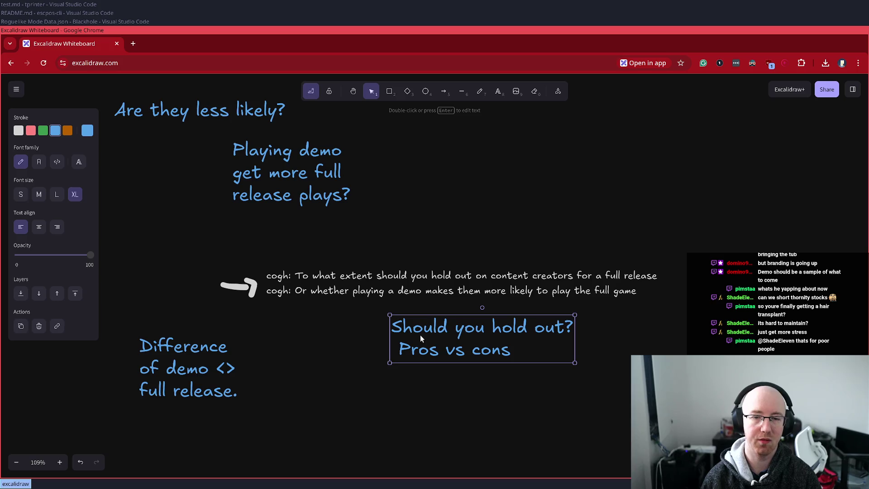
double_click(457, 342)
click(438, 388)
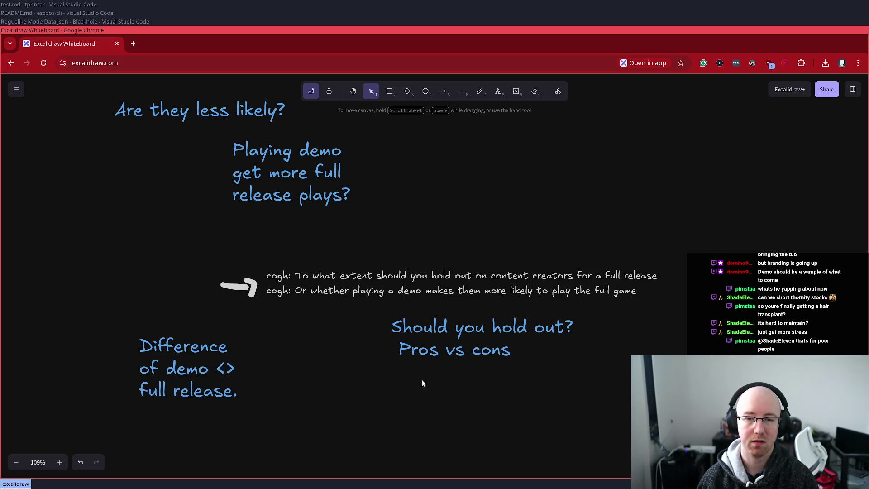
Step: Add 'Pro: Creator only covers on' and a 'Con:' line, then shift the list left
double_click(396, 370)
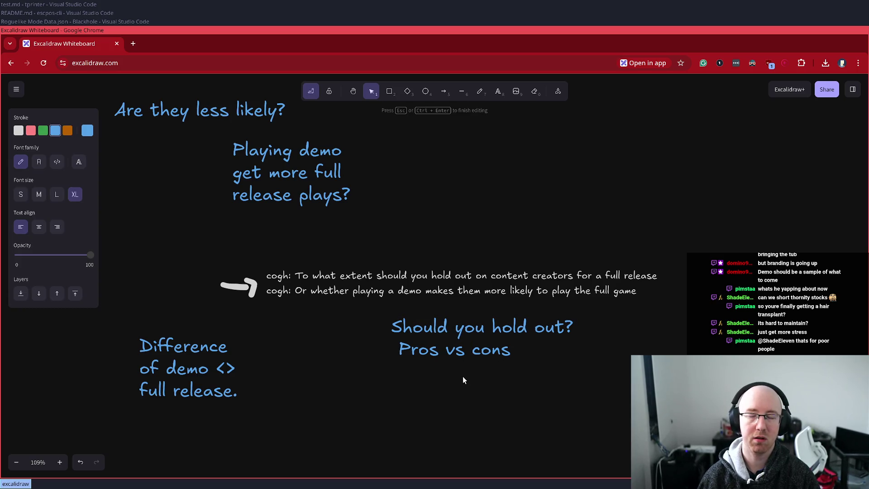
text(Pro: I)
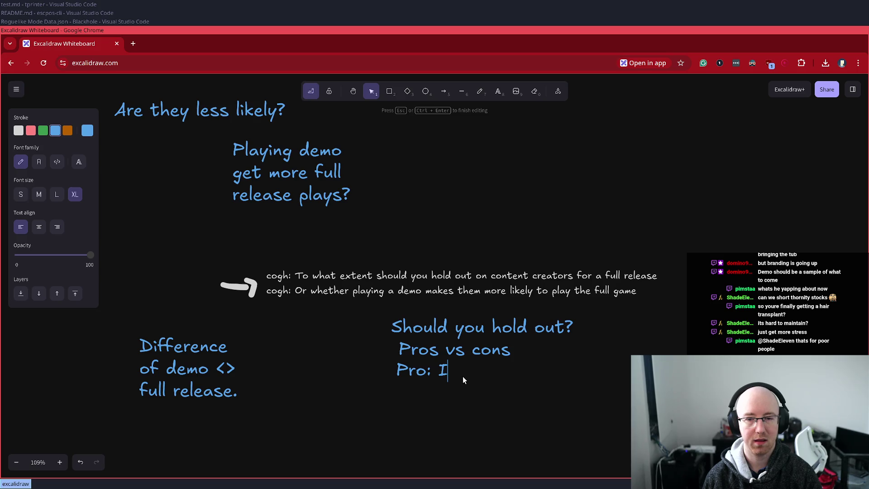
key(BackSpace)
text(Creator only cov)
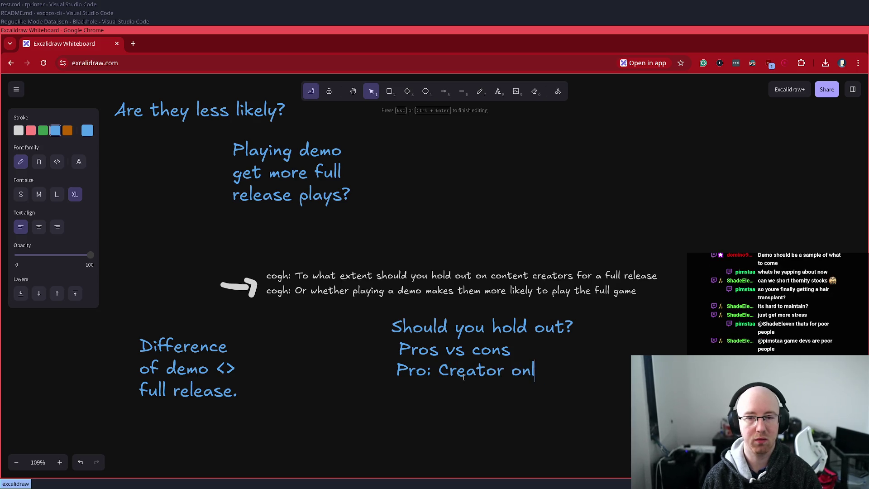
text(ers on)
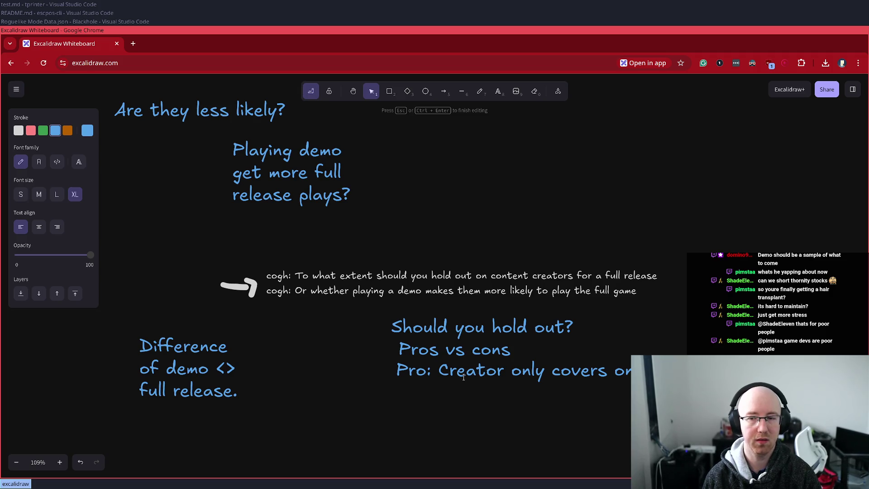
key(Return)
text(Con:)
click(446, 344)
click(446, 344)
click(427, 356)
click(418, 381)
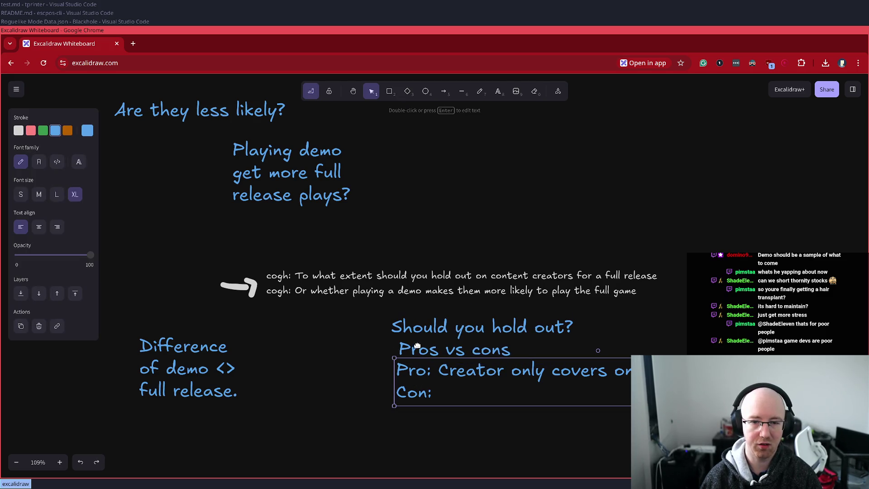
drag(417, 345, 390, 345)
Step: Complete the con as 'Con: Lack of validation' and remove the extra Con: line
double_click(413, 393)
click(413, 393)
text(Lack of validation)
key(Return)
text(Con:)
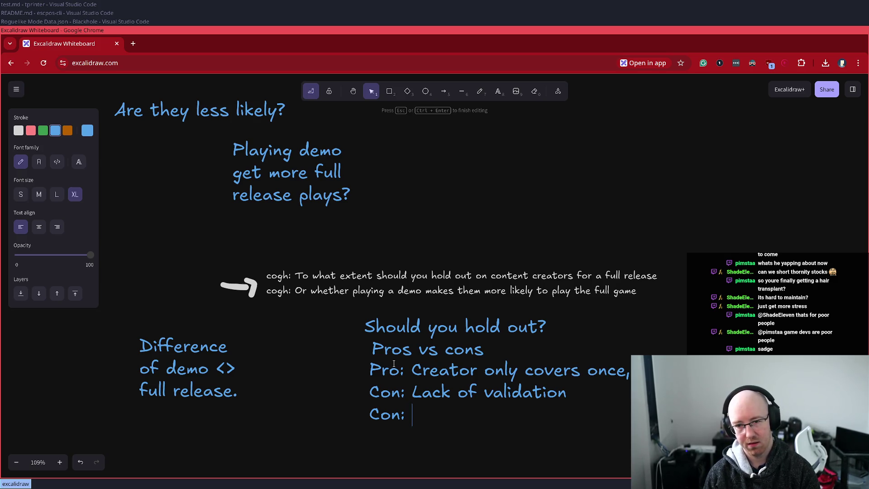
key(shift+Home)
key(BackSpace)
key(BackSpace)
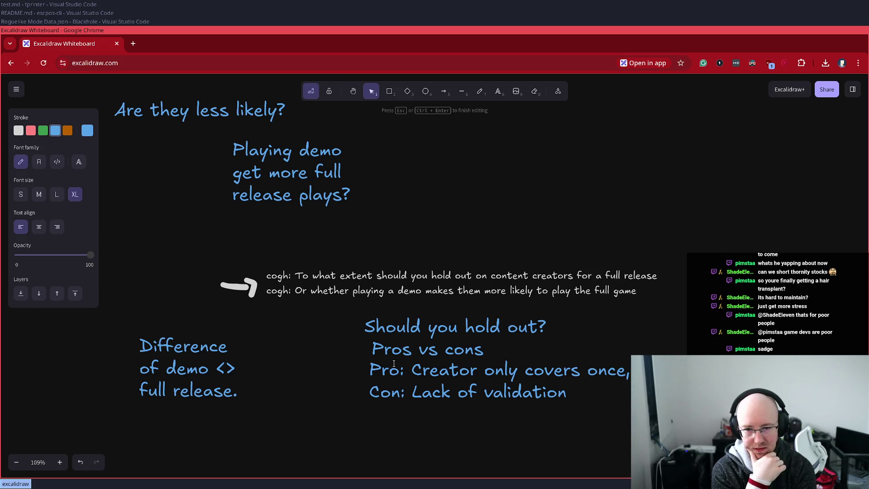
key(Return)
Step: Insert 'Pro: 2 chances to convince th' after the first pro, then open Streamlabs in a new tab
text(C)
key(BackSpace)
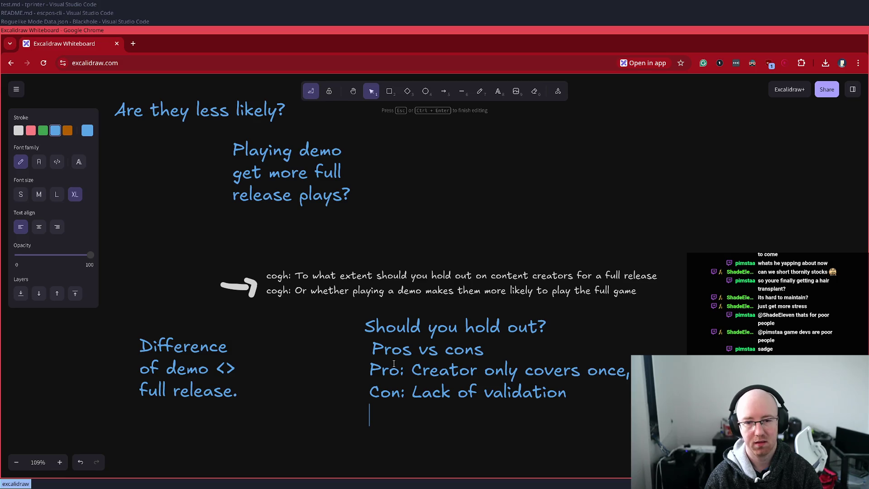
key(BackSpace)
key(Up)
key(End)
key(Return)
text(Pro: 2 chances to convince th)
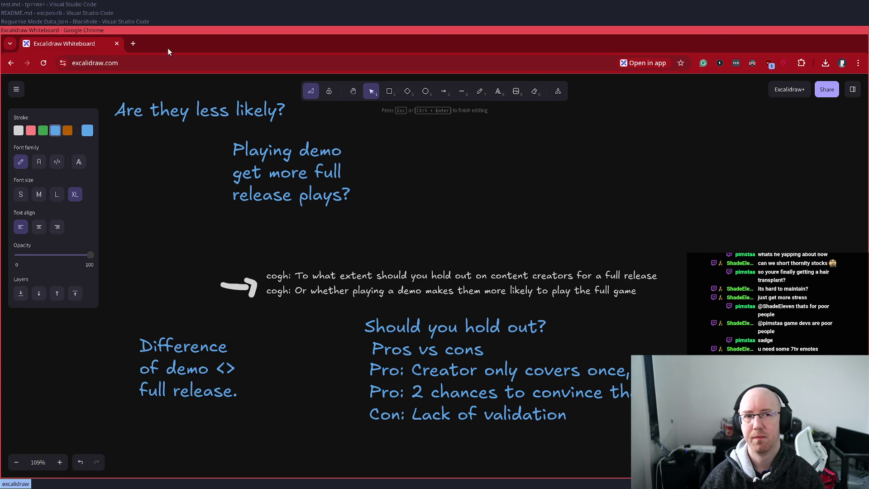
click(132, 45)
text(streamlabs.com)
key(Return)
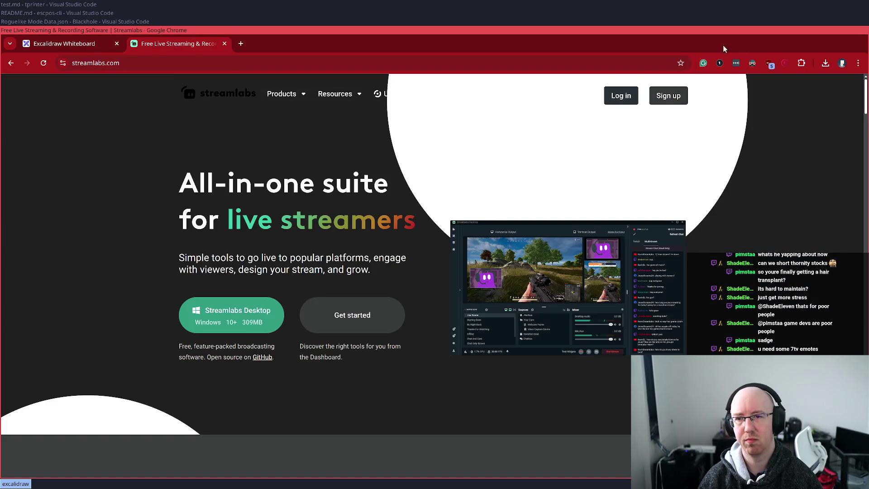
click(615, 96)
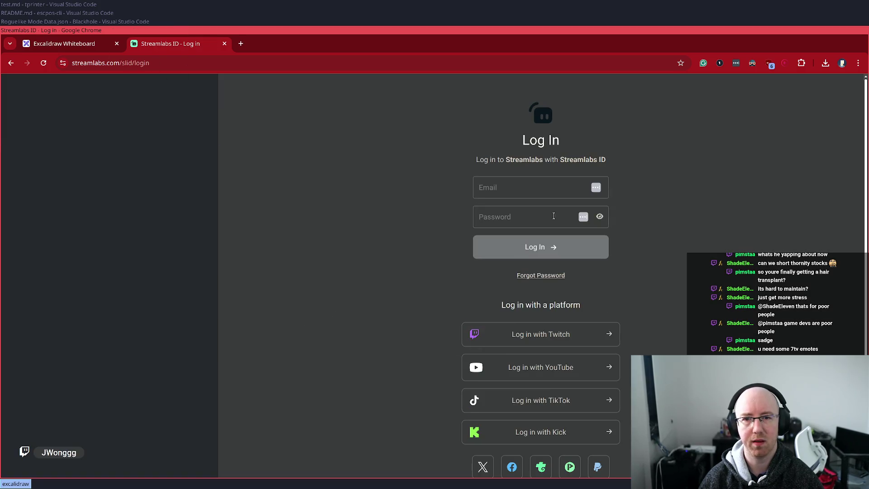
click(540, 341)
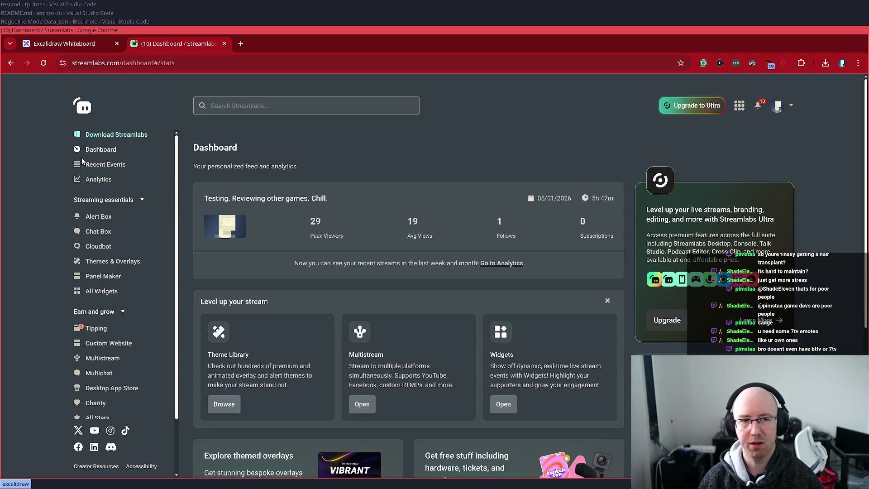
click(97, 232)
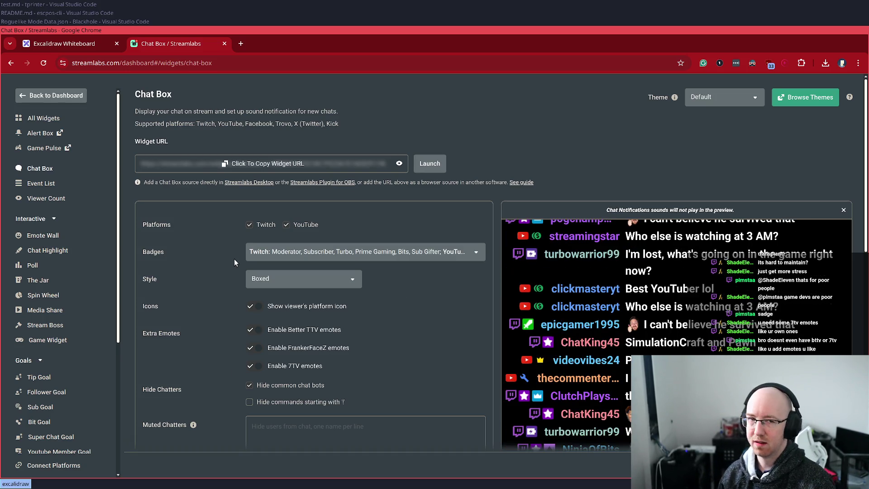
key(ctrl+w)
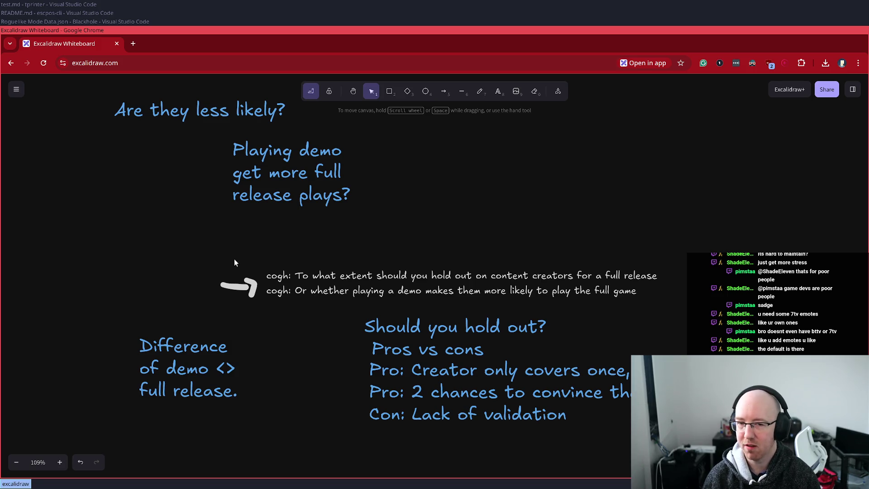
Step: Pan and zoom out to 95% to show the whole list, then open a new browser tab
mouse_move(357, 254)
mouse_down()
mouse_move(388, 217)
mouse_move(367, 227)
mouse_move(366, 253)
mouse_up()
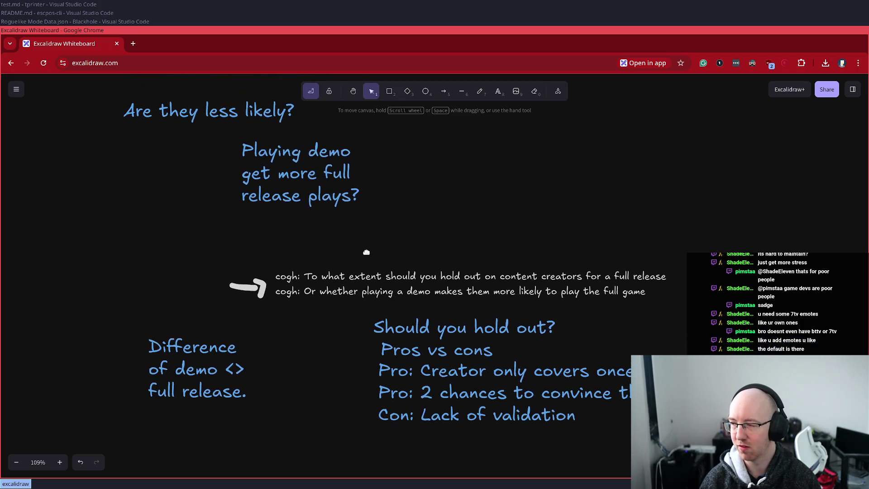
scroll(367, 255, down, 2)
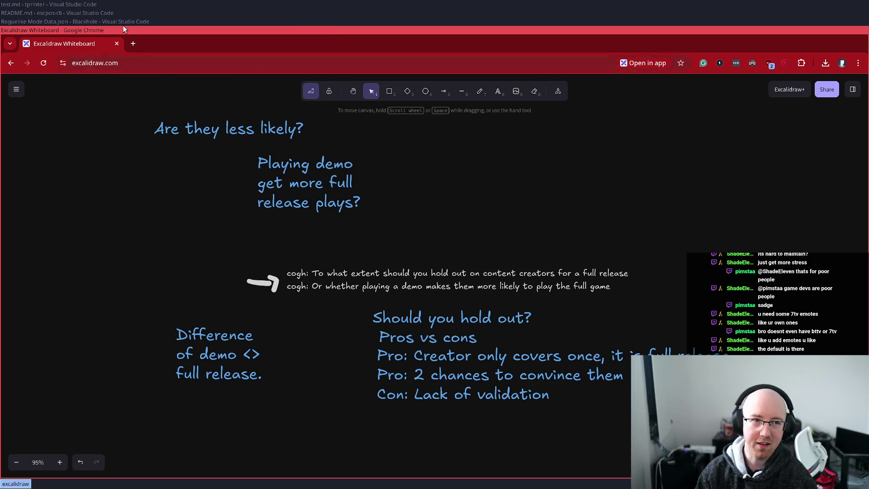
click(137, 47)
Step: Load the streamer's Twitch channel from the 'twit' suggestion and pause its video
text(twit)
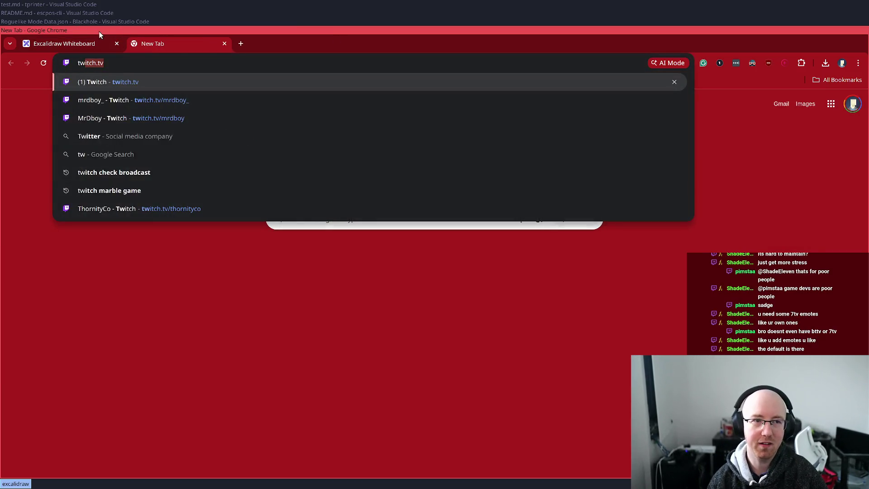
key(Down)
key(Return)
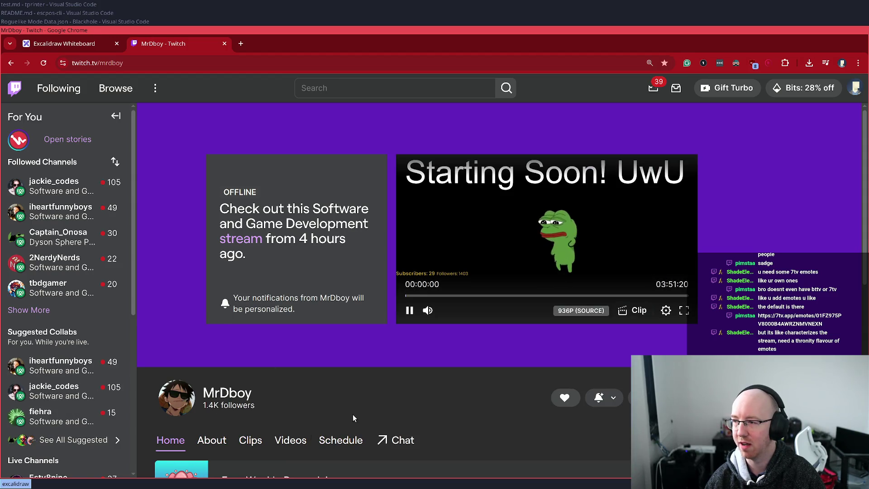
click(415, 311)
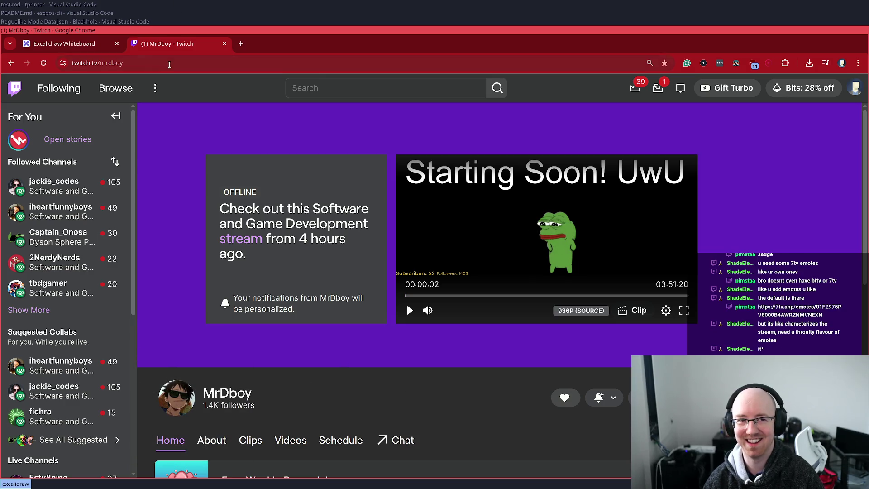
Step: Close the Twitch tab, return to the whiteboard, and select the Should you hold out? text block
key(ctrl+1)
click(190, 44)
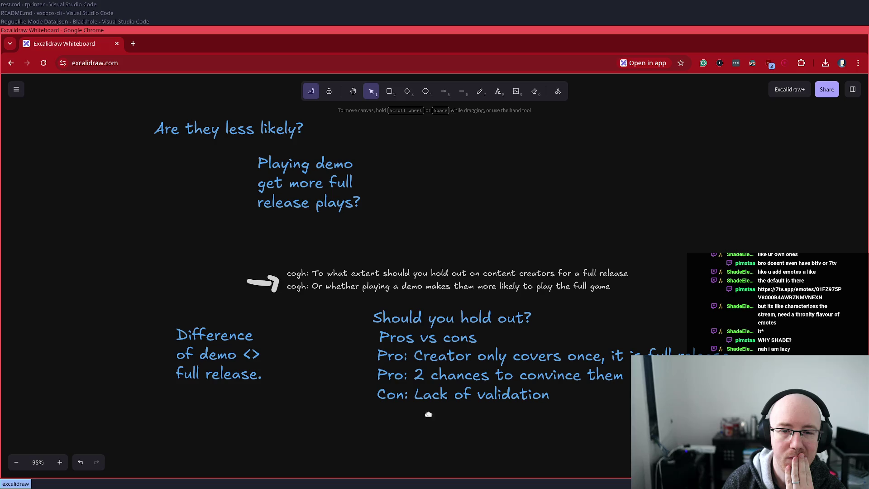
click(538, 405)
Step: Finish the con line so it reads 'Con: Kind of risky...'
double_click(551, 396)
click(554, 399)
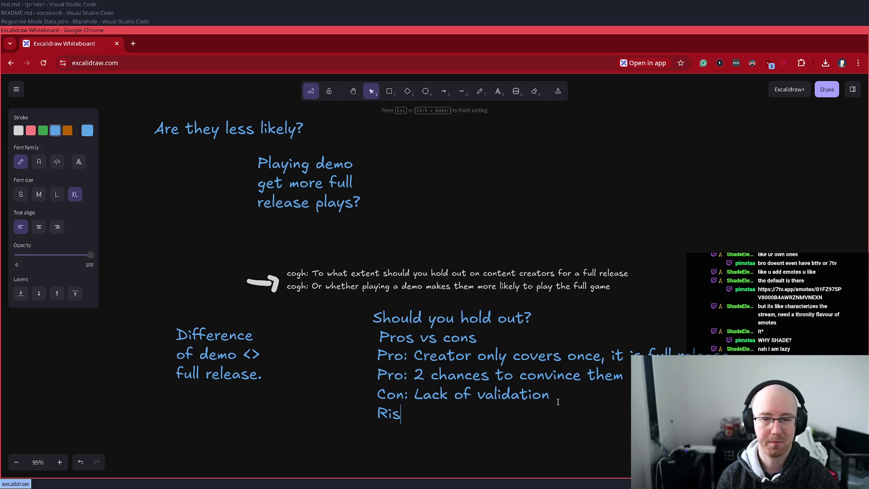
text(Con: Kind of risky...)
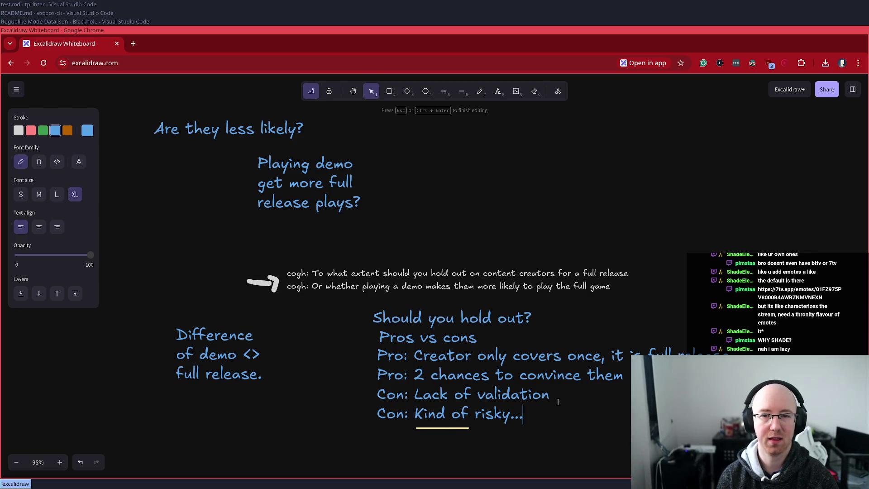
key(Escape)
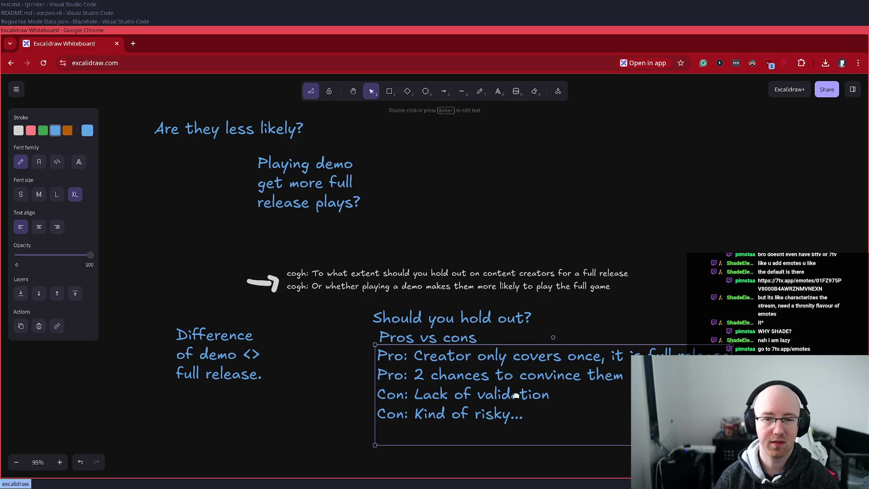
Step: Add a new line 'Pro: Sometimes* creators will give feedback…' under the Creator pro
double_click(474, 381)
key(End)
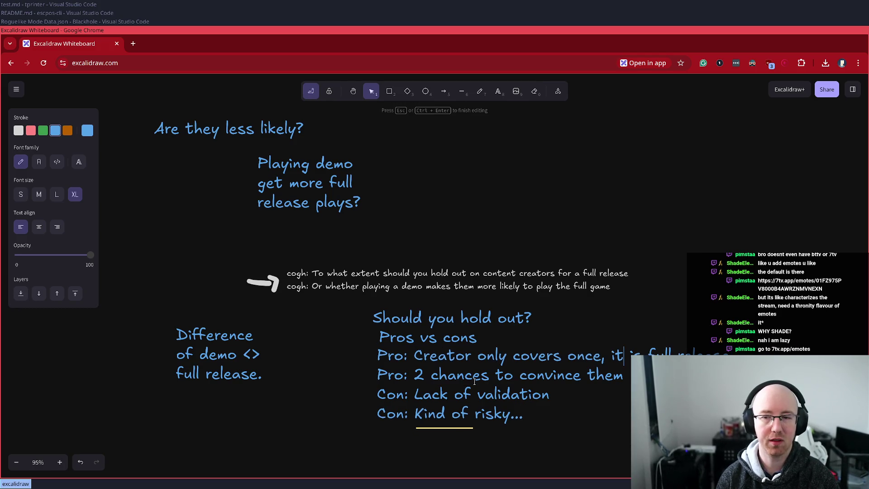
key(Return)
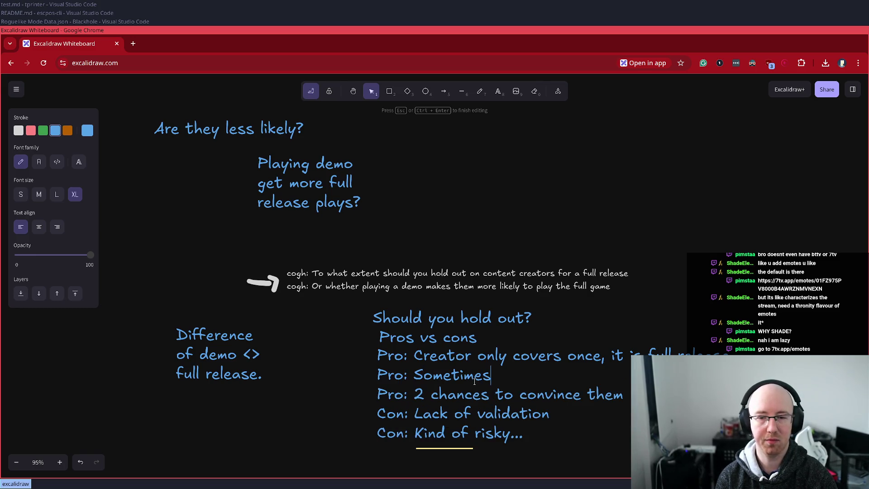
text(Pro: Sometimes* creators will g)
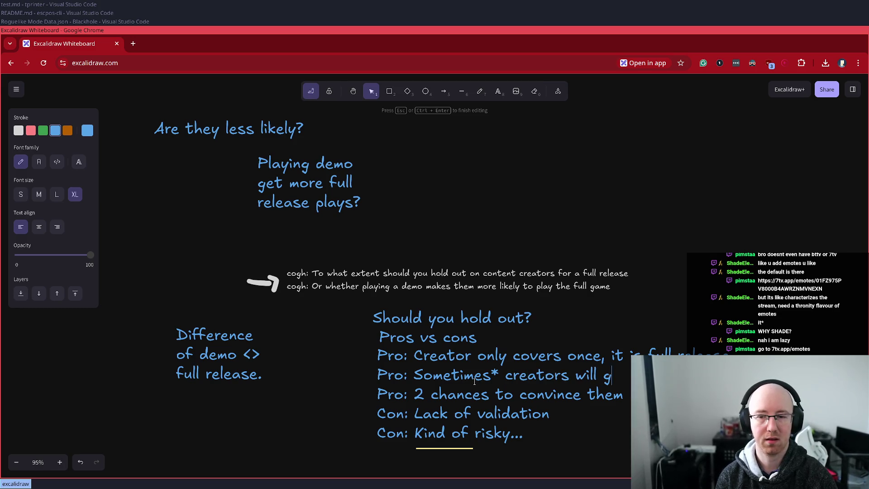
text(ive)
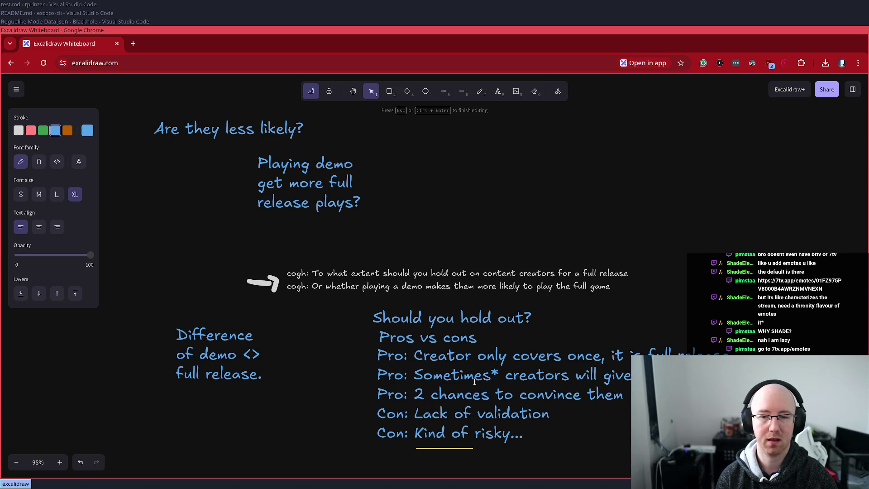
scroll(606, 312, right, 5)
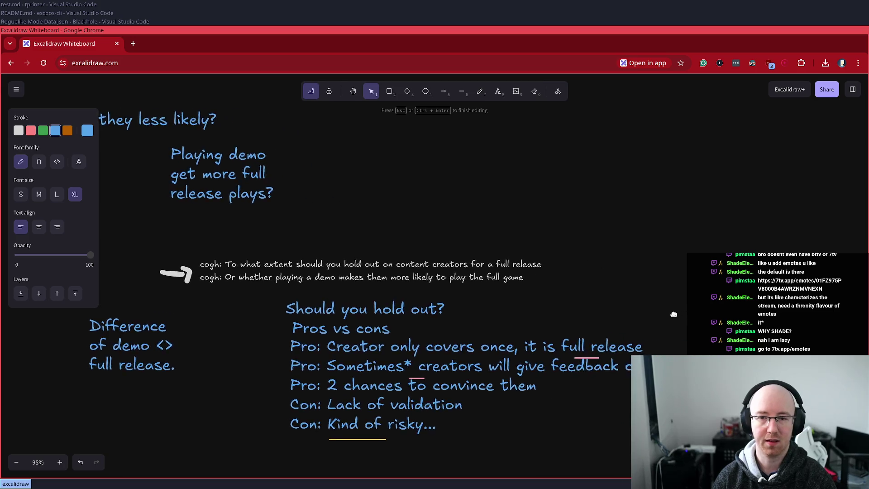
Step: Check the word 'Sometimes*' in the pros and cons note, dismissing the Grammarly suggestion
click(605, 311)
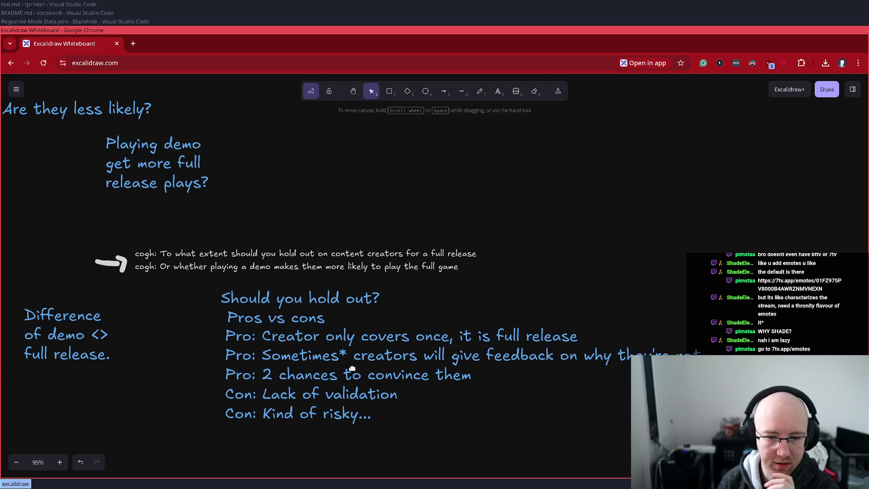
double_click(316, 355)
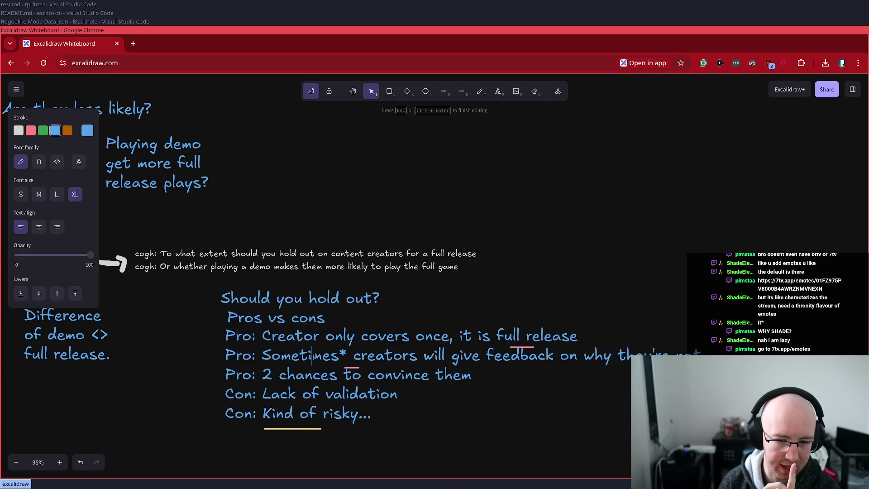
double_click(315, 356)
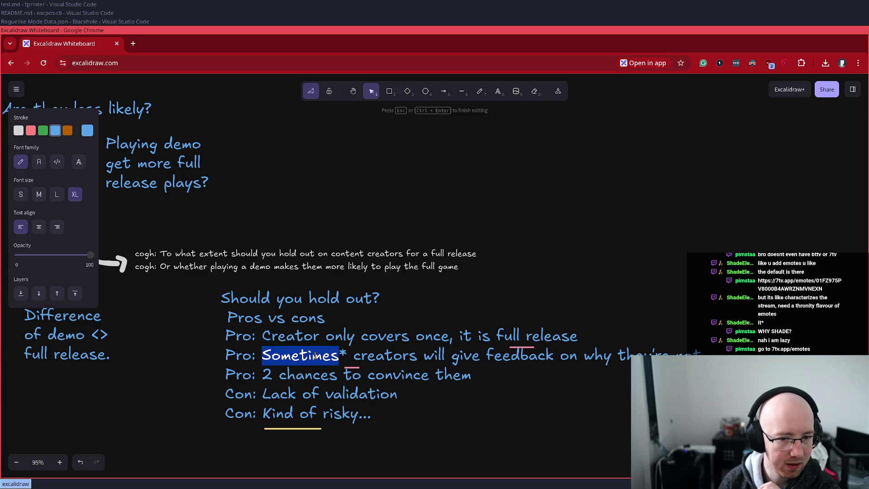
right_click(340, 356)
drag(346, 356, 262, 356)
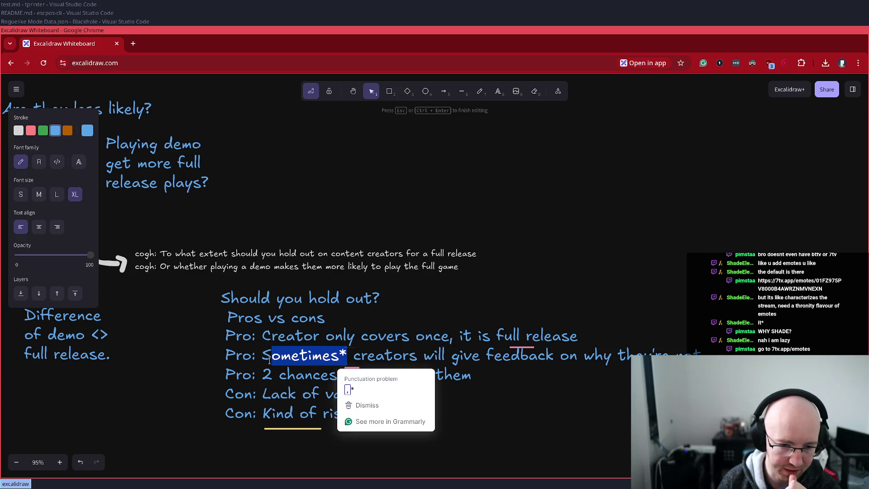
click(268, 359)
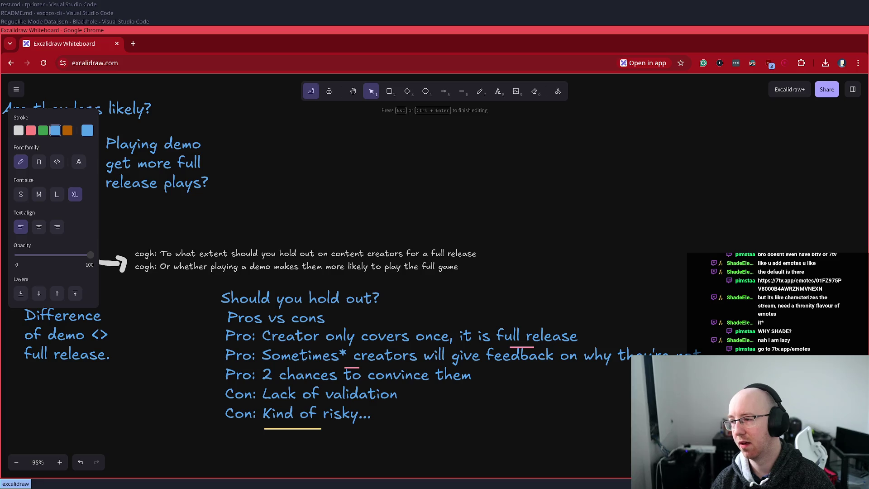
key(alt+Tab)
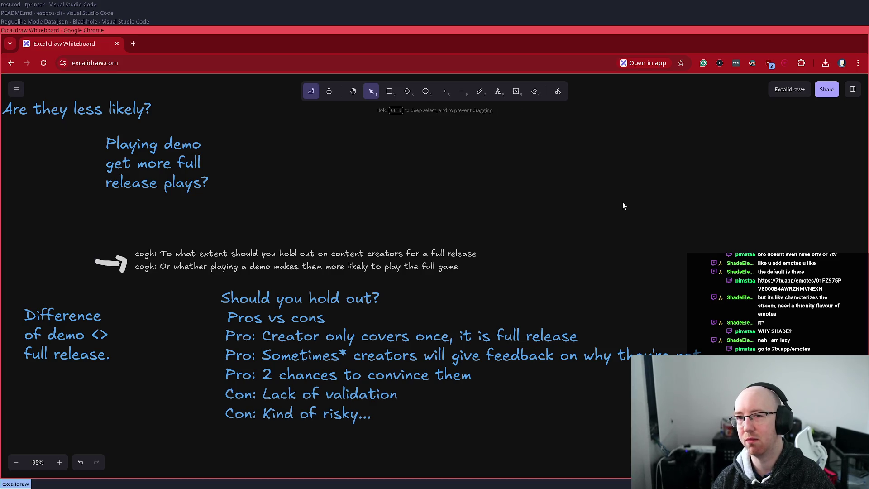
Step: Load 7tv.app/emotes in a new Chrome tab
key(ctrl+t)
text(7tv.app/emotes)
key(Return)
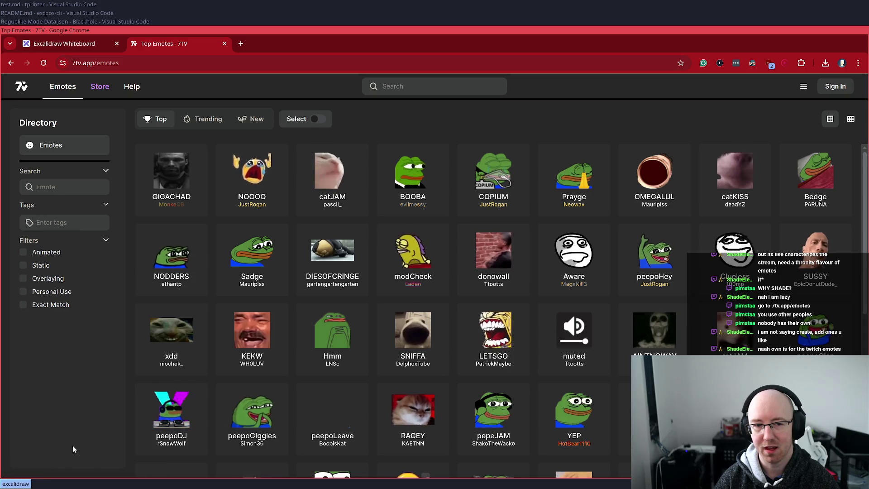
Step: Scroll through the Top emotes grid, then bring up the Sign in to 7TV dialog
scroll(167, 200, down, 2)
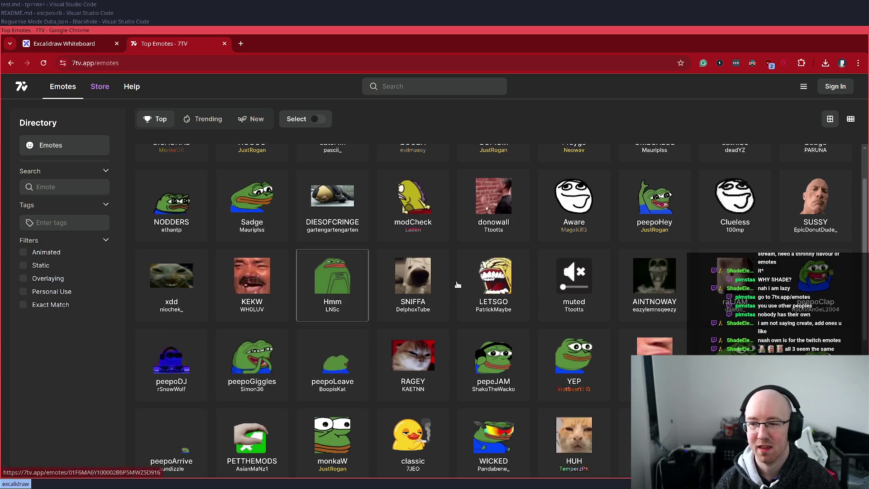
scroll(615, 218, up, 2)
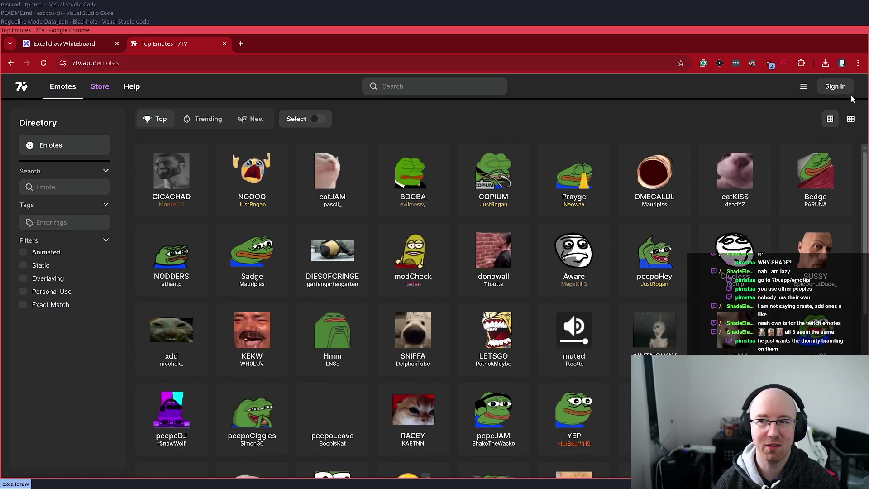
click(830, 86)
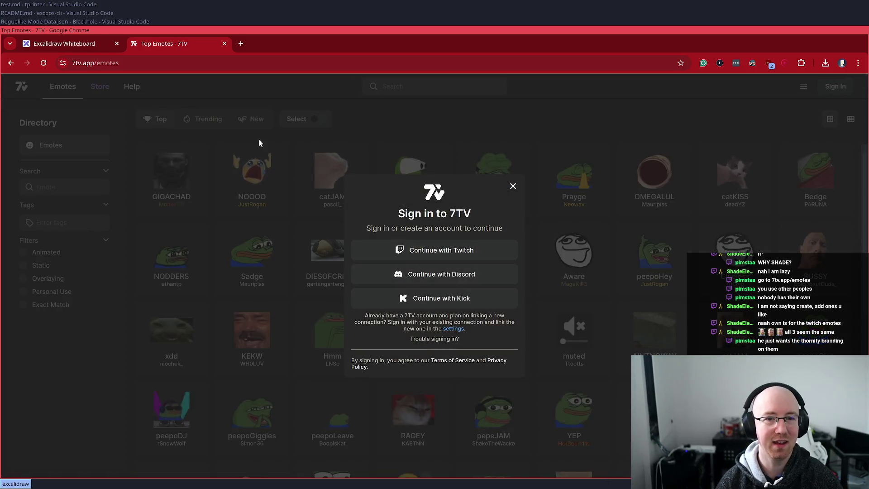
Step: Sign in to 7TV with Twitch, then open the KEKW emote's detail page from Top emotes
click(442, 274)
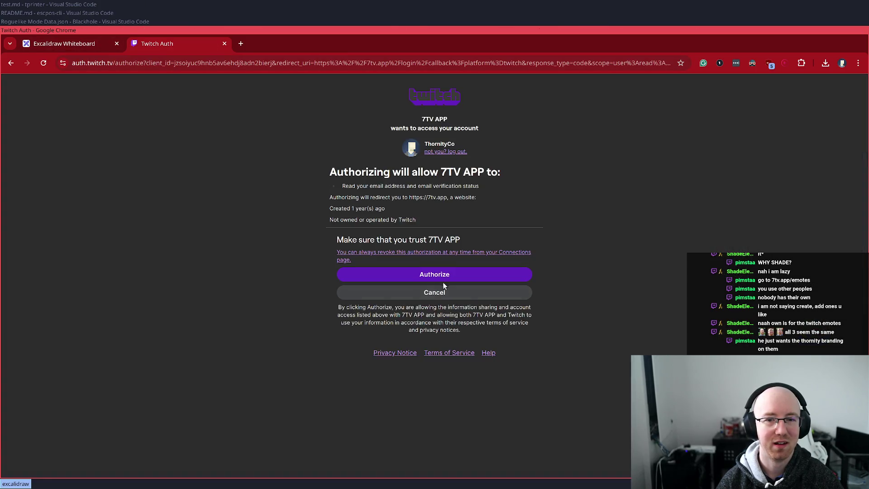
click(442, 279)
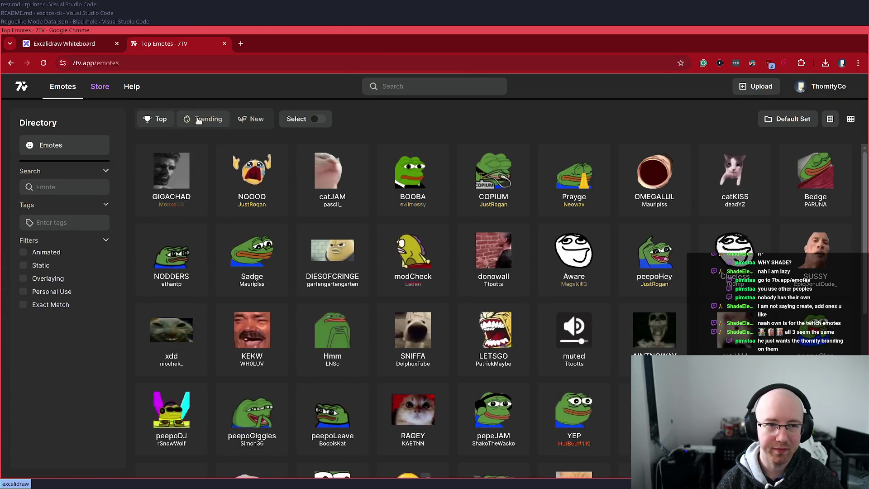
click(204, 119)
click(150, 128)
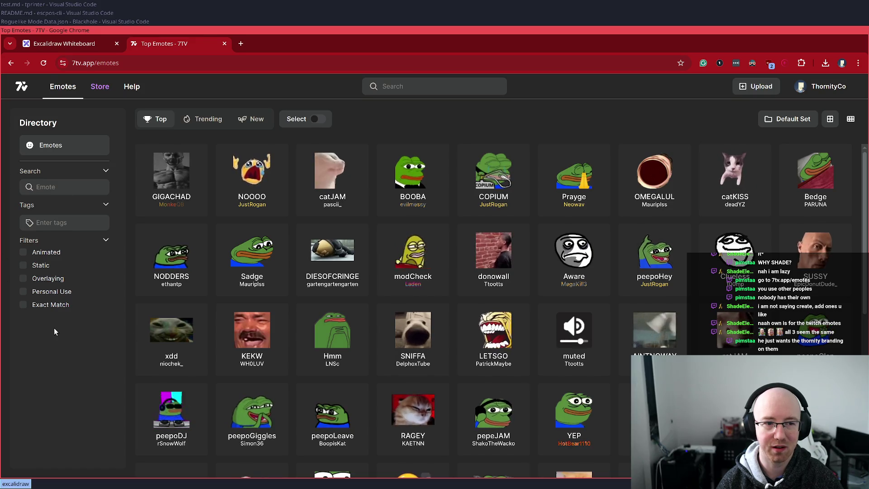
click(270, 362)
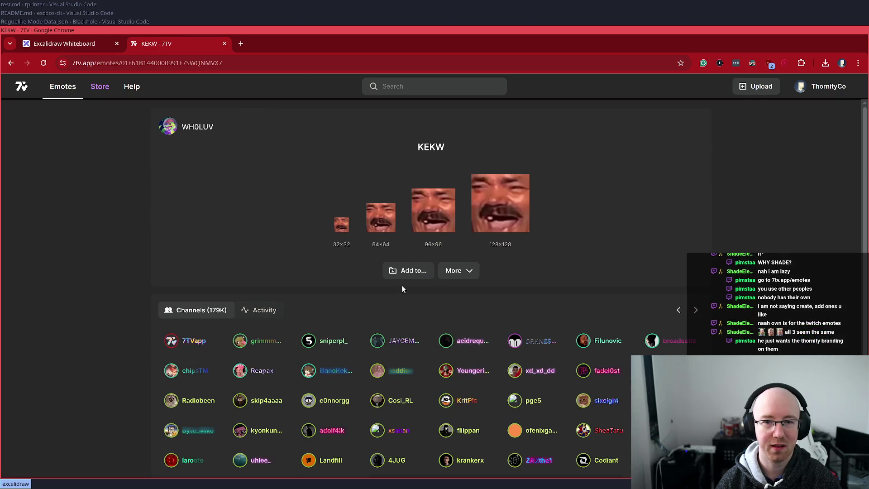
Step: Back out of KEKW's Add to dialog and More menu and return to Top emotes
click(412, 273)
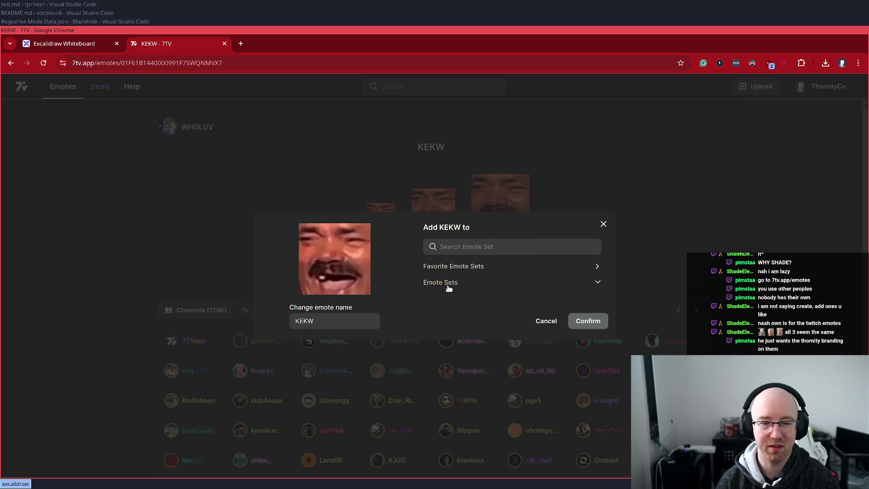
key(Escape)
click(454, 272)
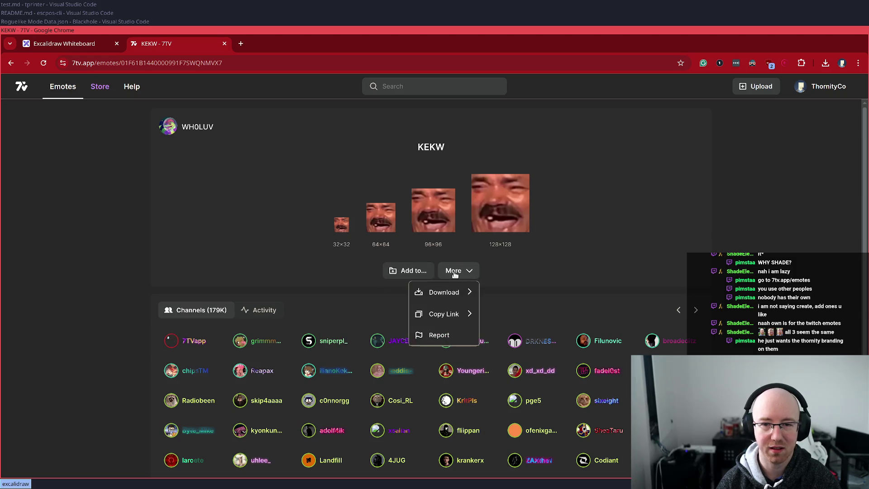
click(188, 240)
key(alt+Left)
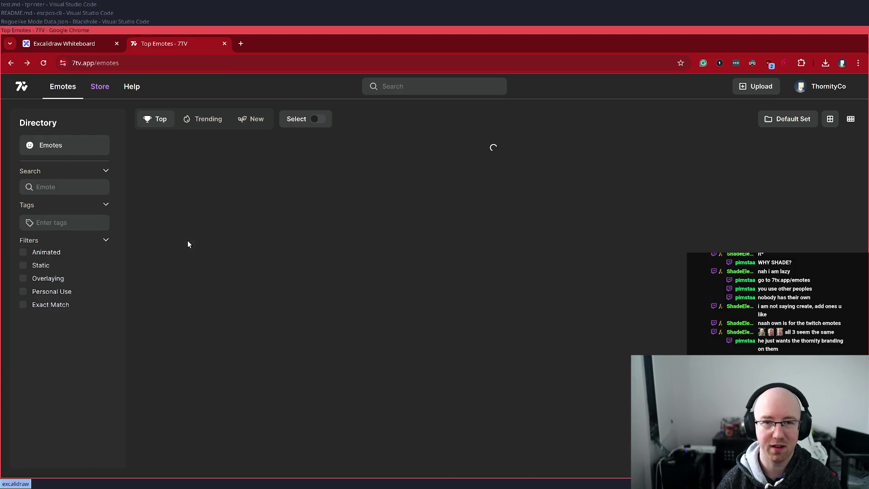
Step: Select KEKW, NODDERS, OMEGALUL and Sadge and bring up the emote-set picker
click(318, 118)
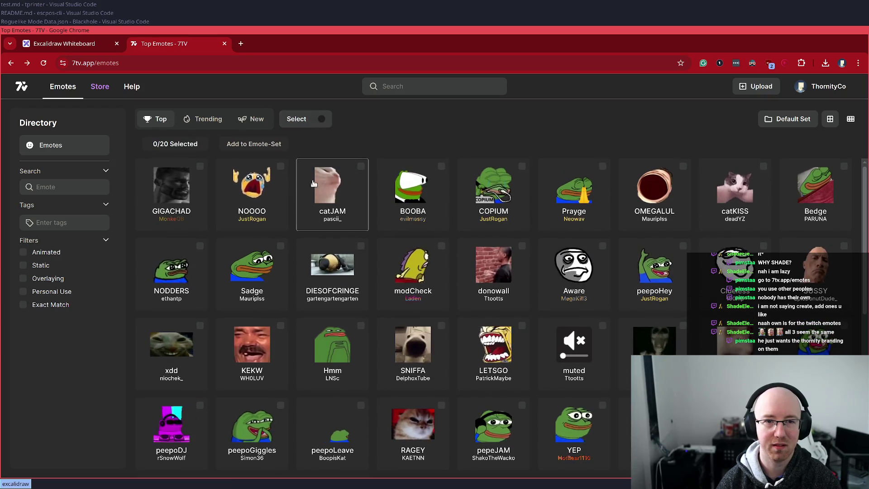
click(277, 335)
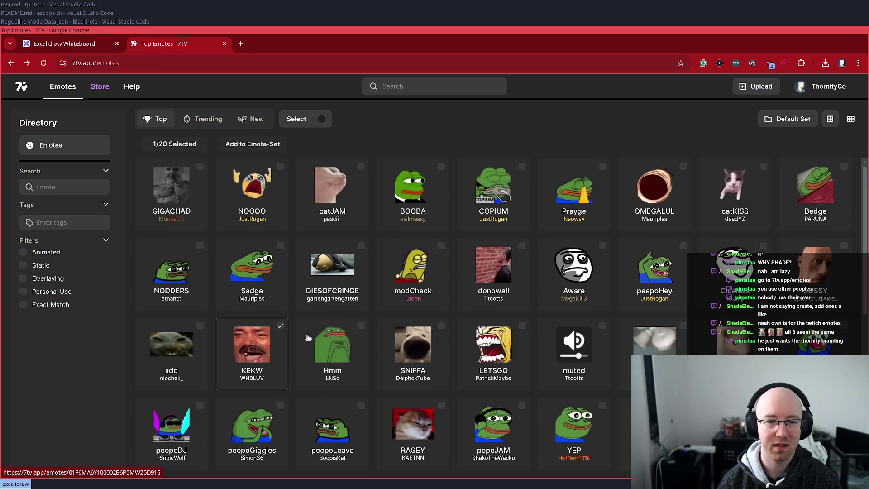
click(195, 254)
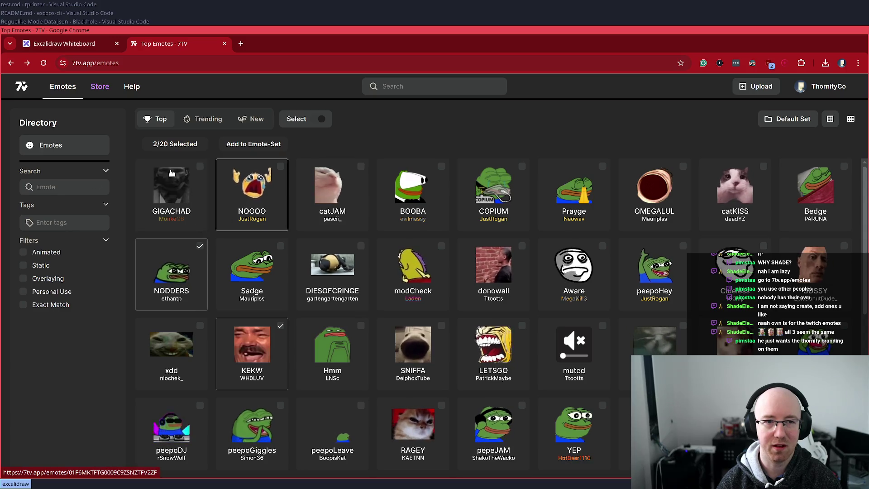
click(674, 181)
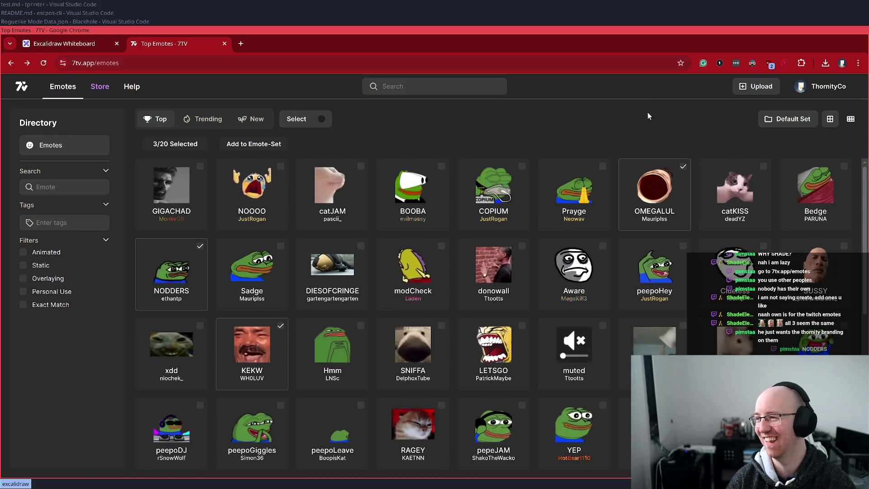
click(275, 243)
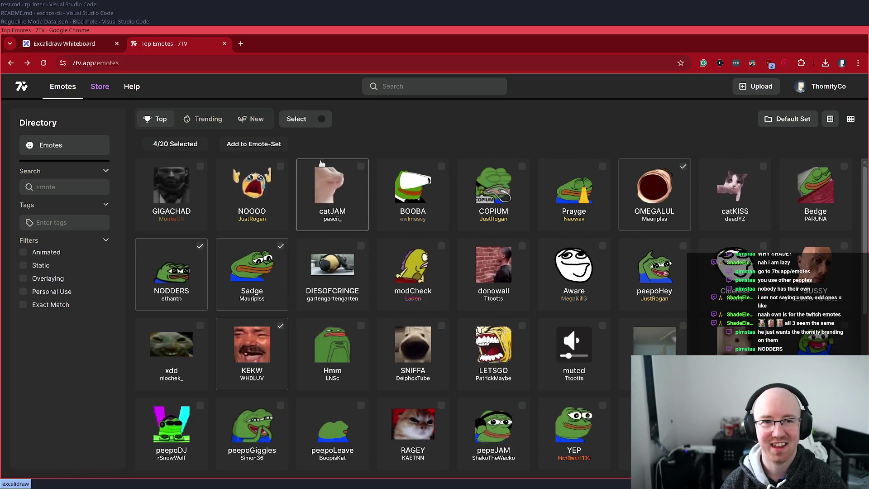
click(252, 144)
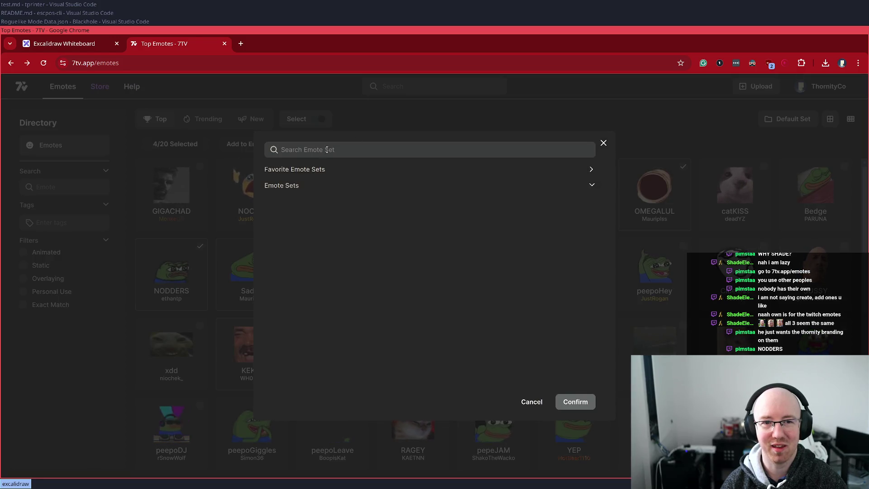
Step: Expand Favorite Emote Sets and toggle its Actions dropdown open and closed
click(306, 175)
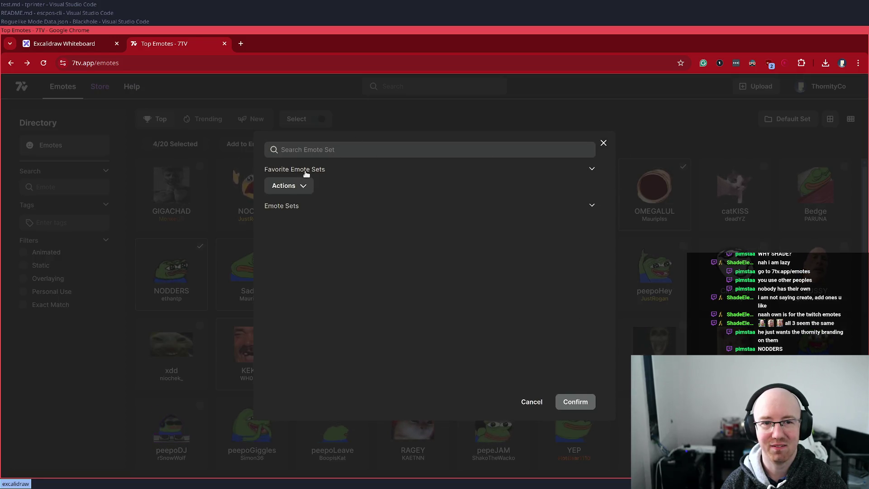
click(302, 186)
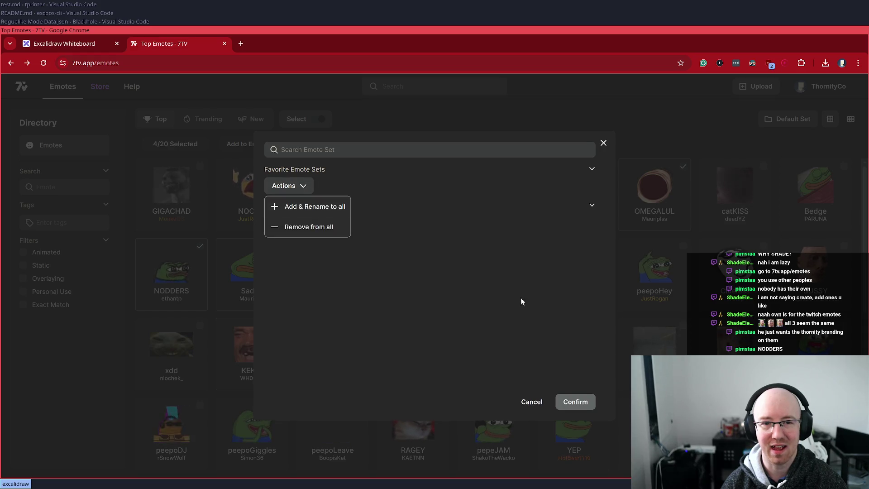
click(301, 202)
click(301, 187)
click(352, 225)
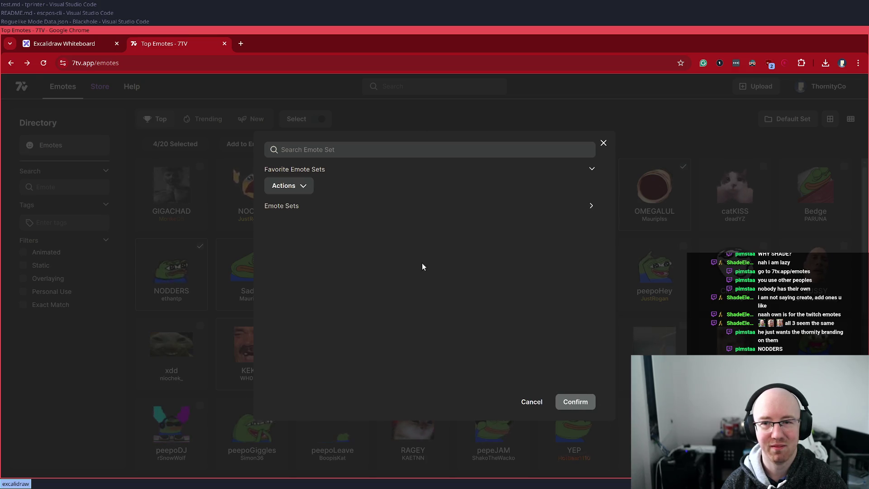
Step: Close the emote-set picker without adding, then reopen it for the four selected emotes
click(618, 133)
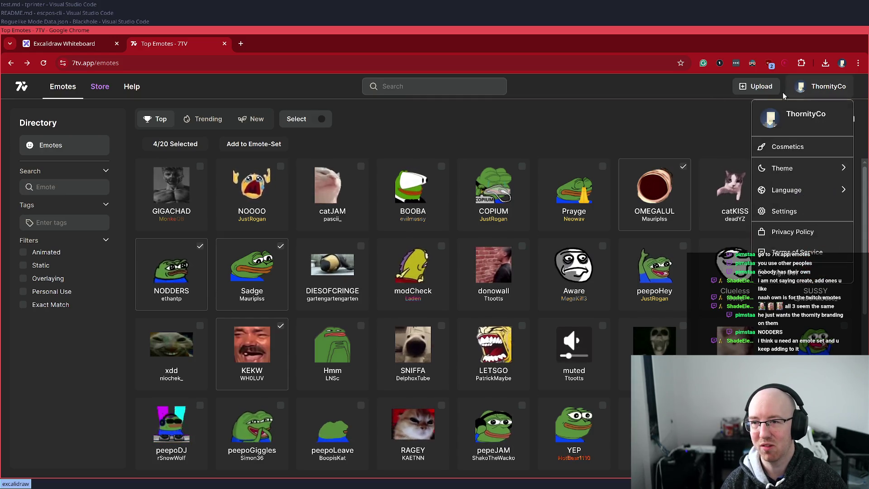
mouse_move(825, 90)
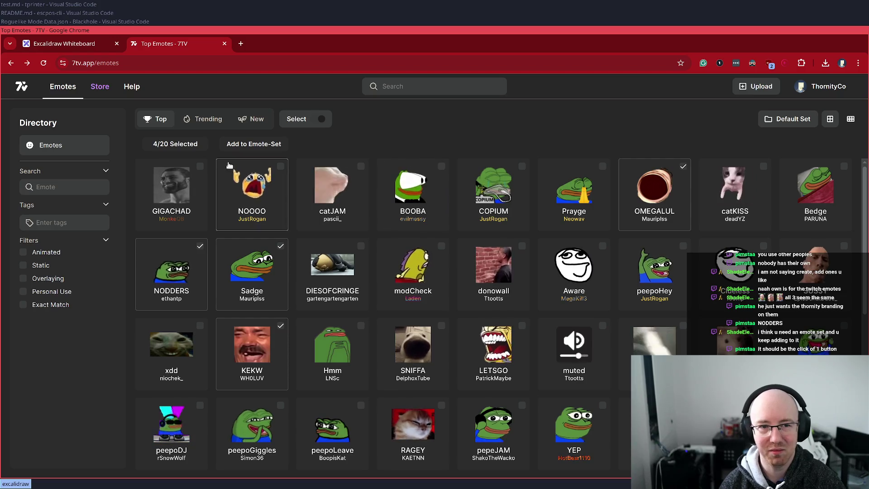
click(249, 144)
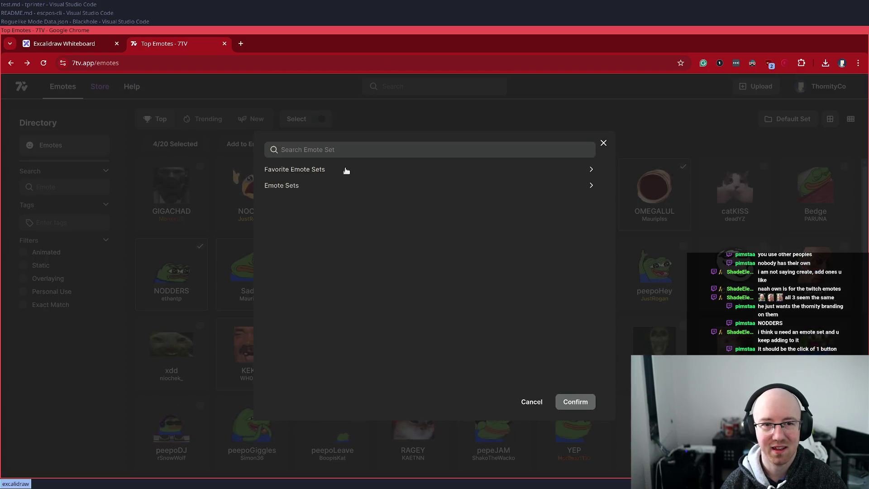
click(306, 169)
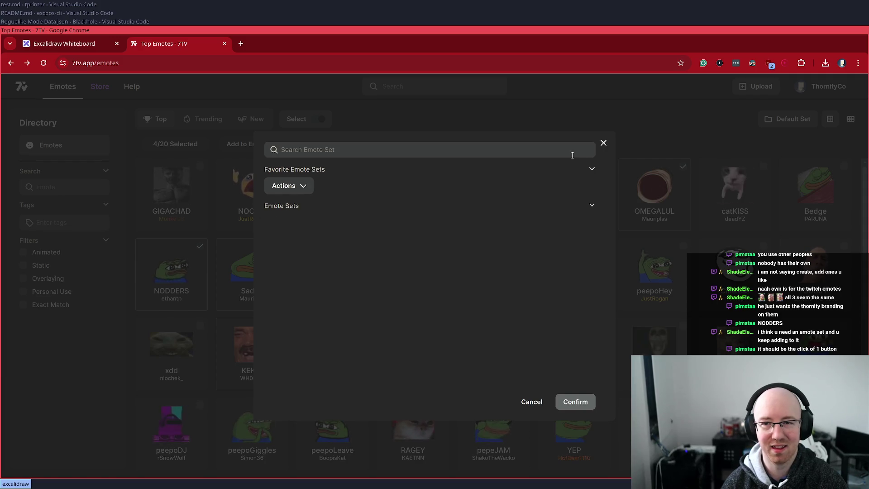
click(604, 143)
click(794, 119)
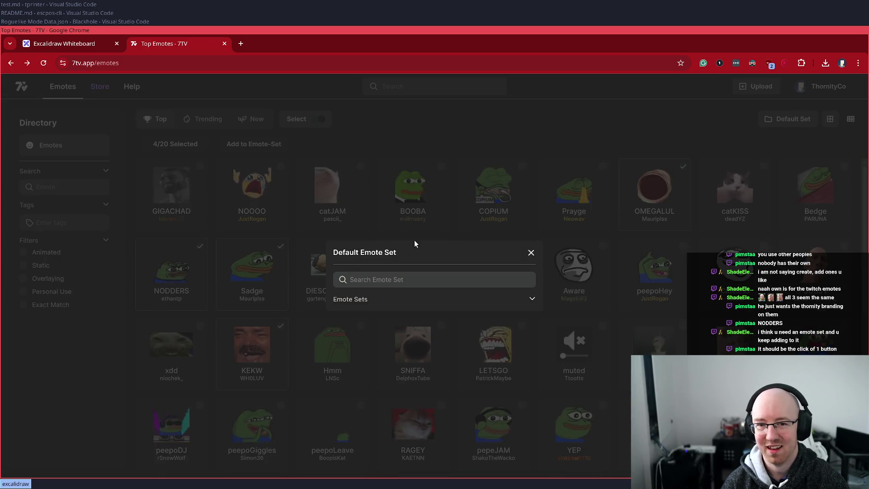
click(376, 285)
text(T)
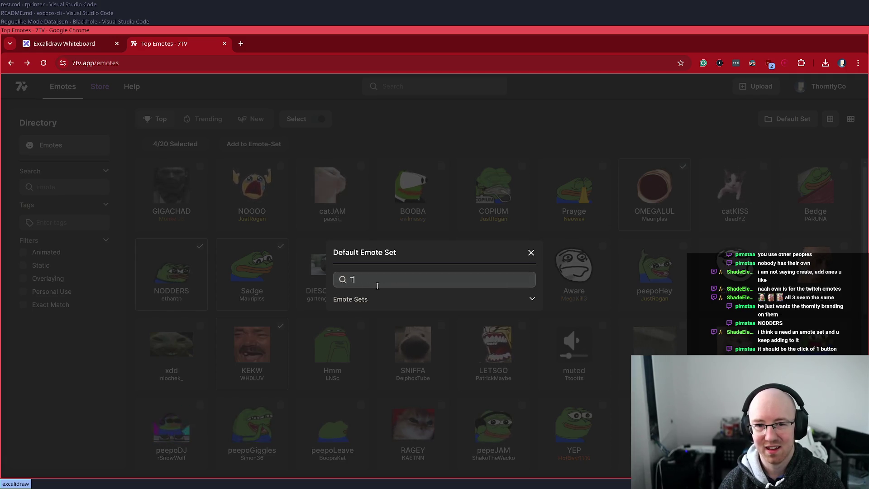
key(Escape)
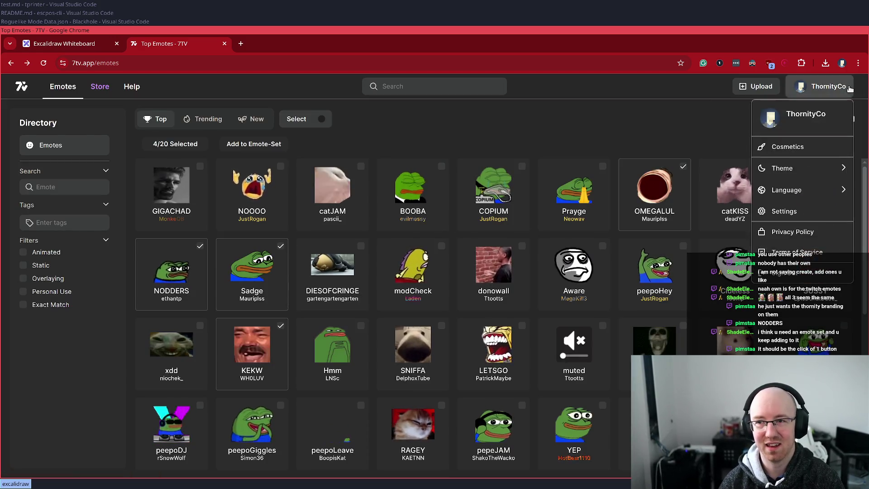
click(804, 89)
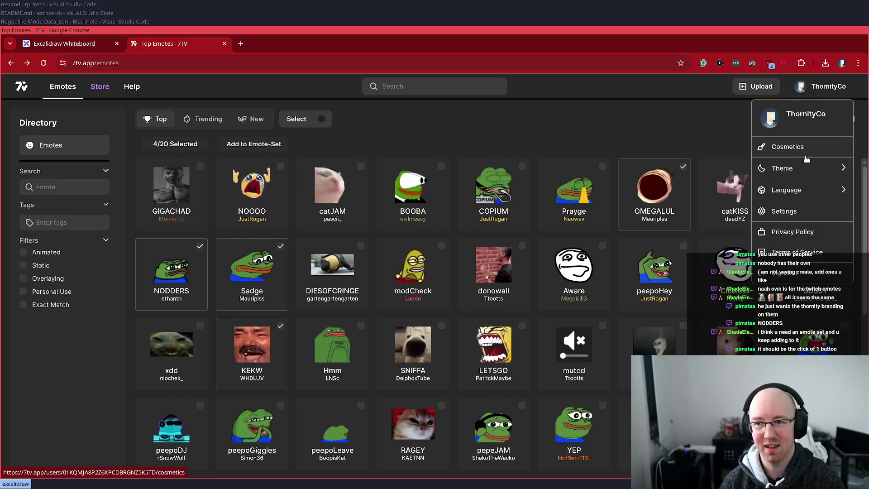
click(152, 106)
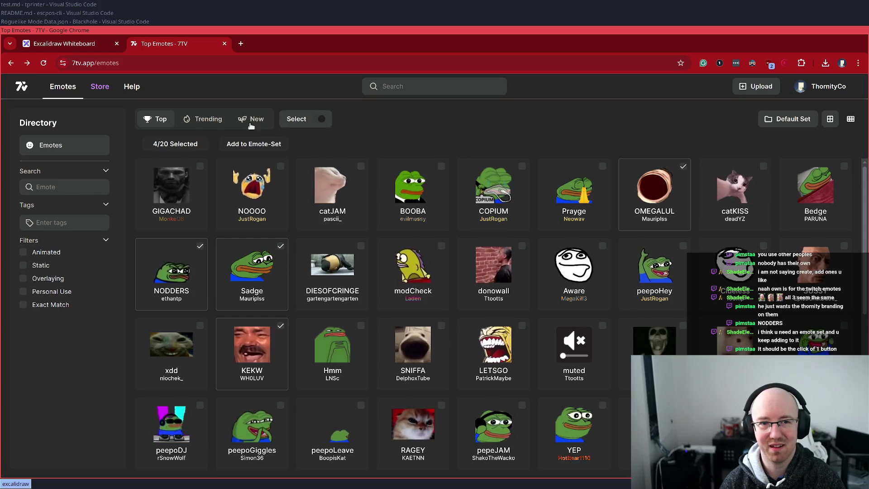
click(131, 86)
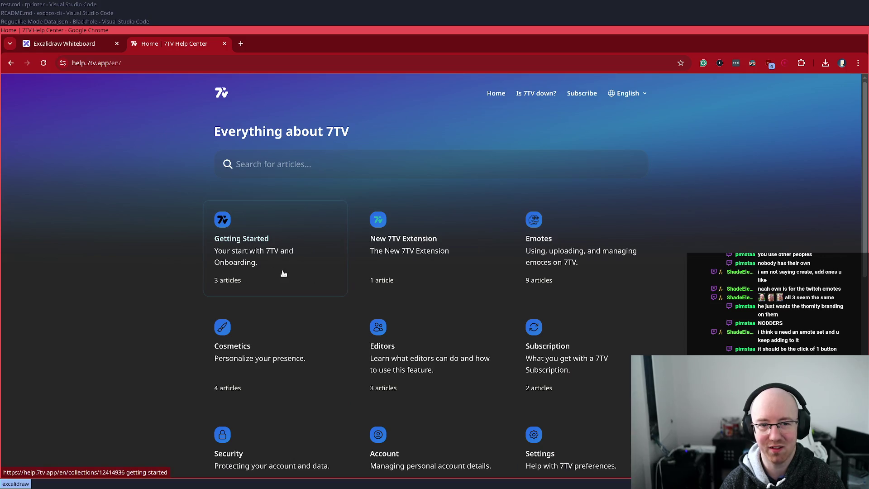
Step: Read through the Welcome to 7TV article under Getting Started
click(229, 217)
scroll(208, 290, down, 3)
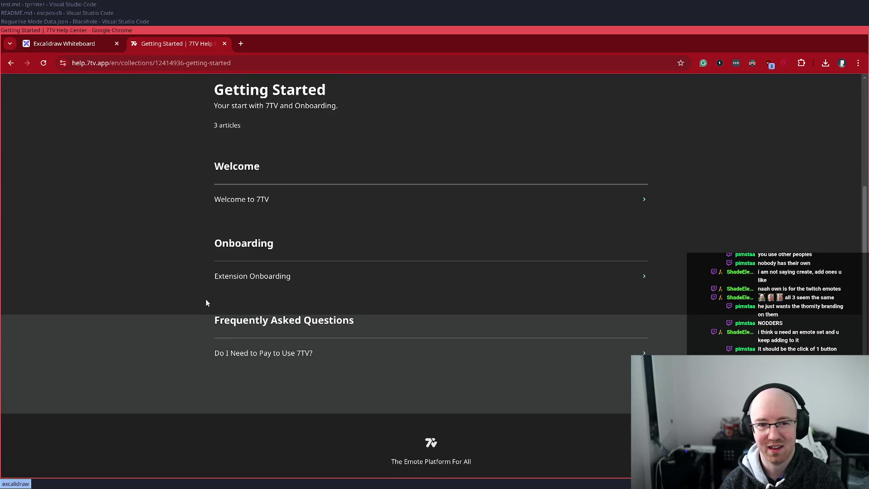
click(280, 201)
scroll(278, 167, down, 2)
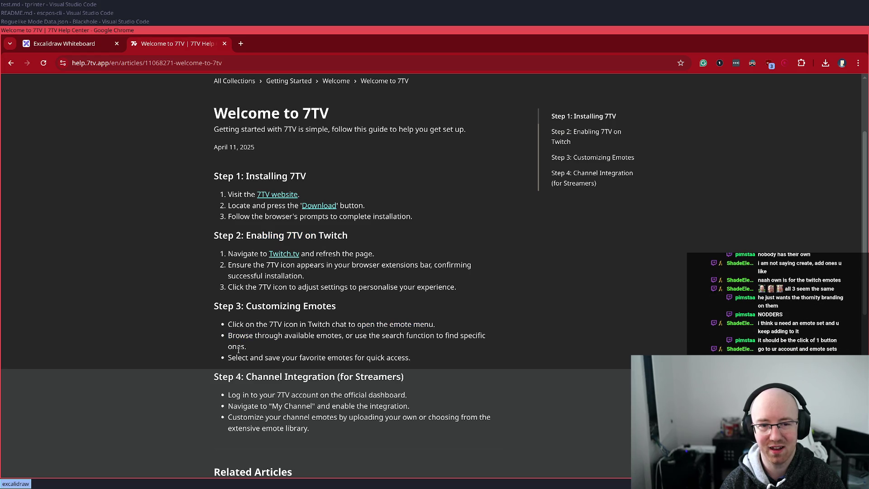
scroll(261, 378, down, 4)
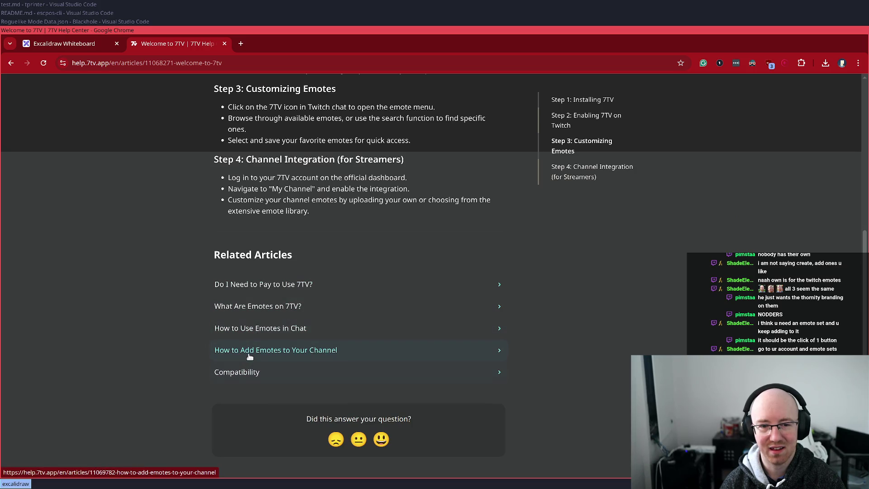
scroll(249, 299, down, 3)
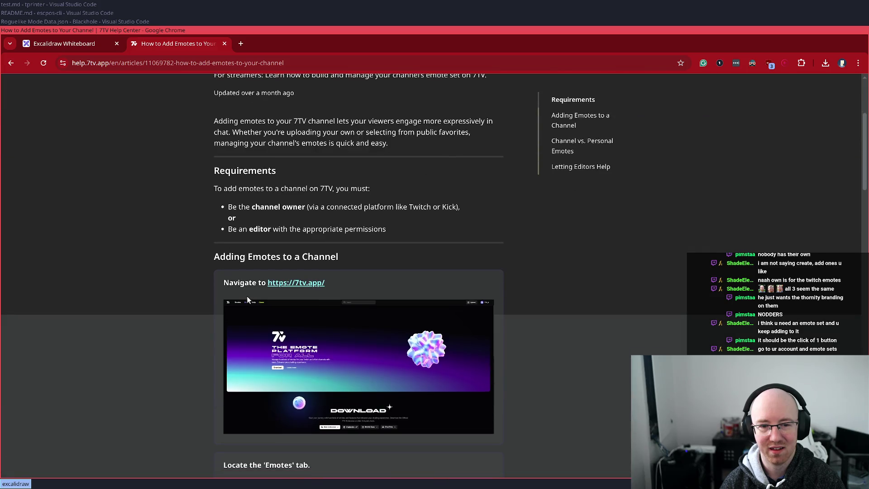
scroll(296, 314, down, 3)
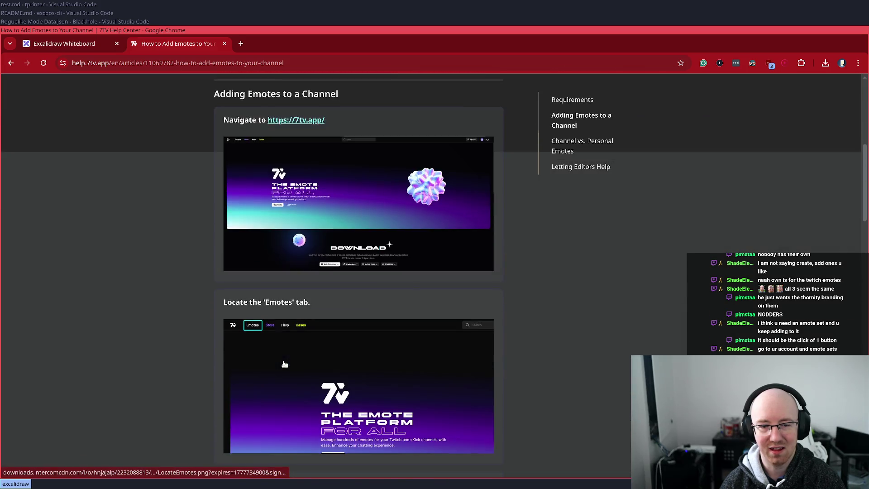
scroll(156, 311, down, 3)
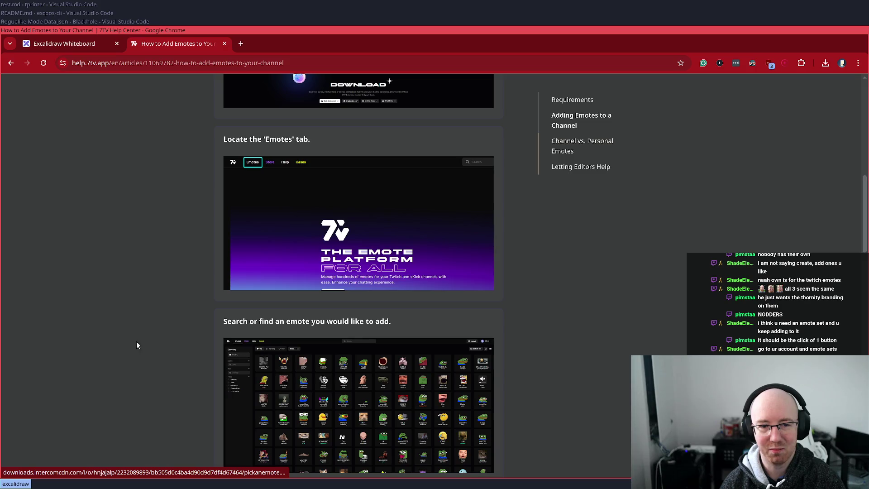
scroll(369, 325, down, 3)
scroll(208, 341, down, 1)
Step: Keep the How to Add Emotes to Your Channel guide in its own tab and go back to 7tv.app/emotes
drag(310, 286, 372, 286)
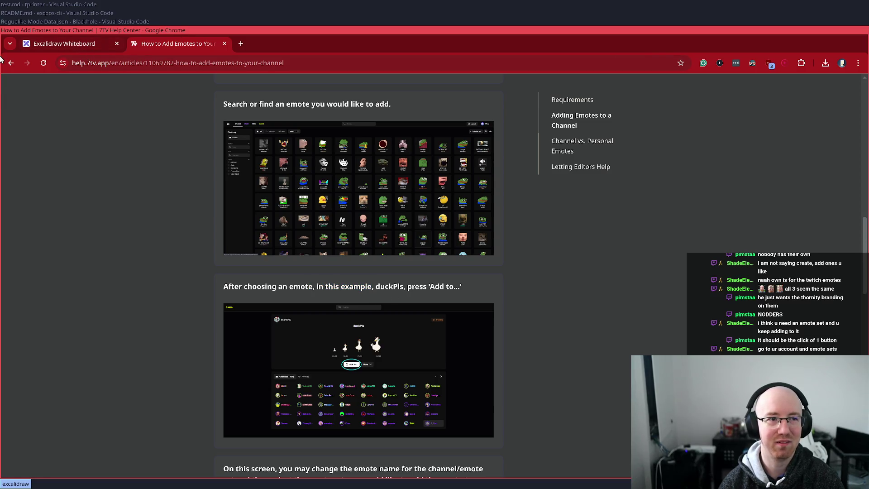
click(245, 50)
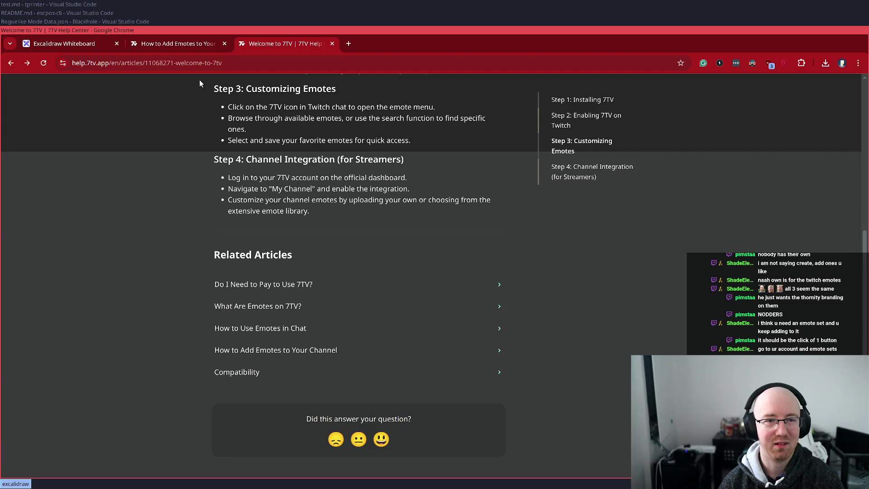
key(alt+Left)
key(alt+Left)
key(alt+Left)
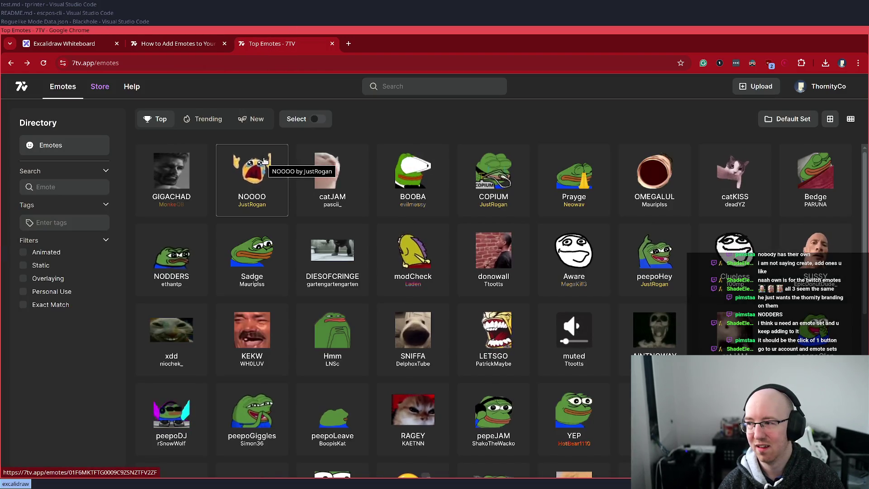
Step: On the profile page, try the active emote set chooser, searching 'ddddd', then dismiss it
click(814, 86)
click(813, 85)
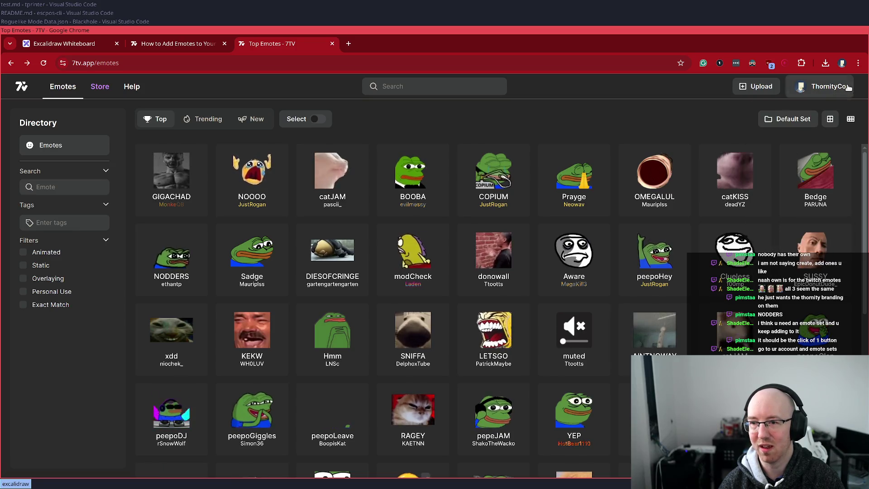
click(814, 85)
click(797, 113)
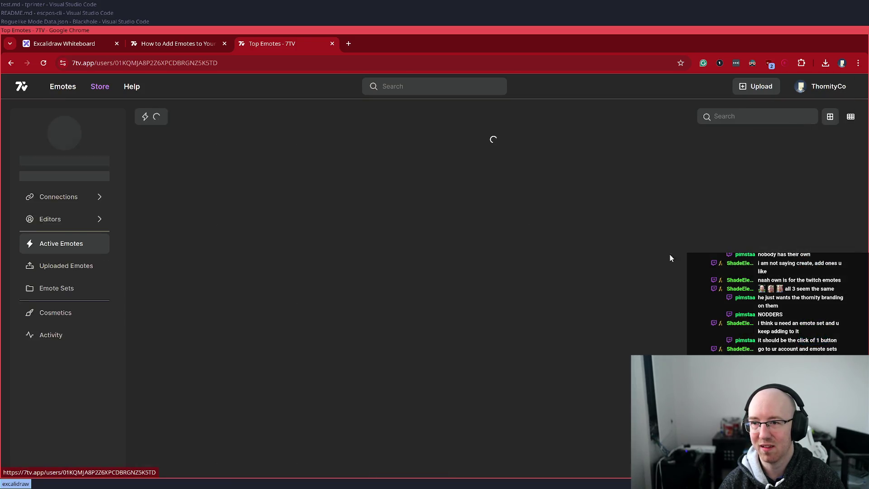
click(503, 173)
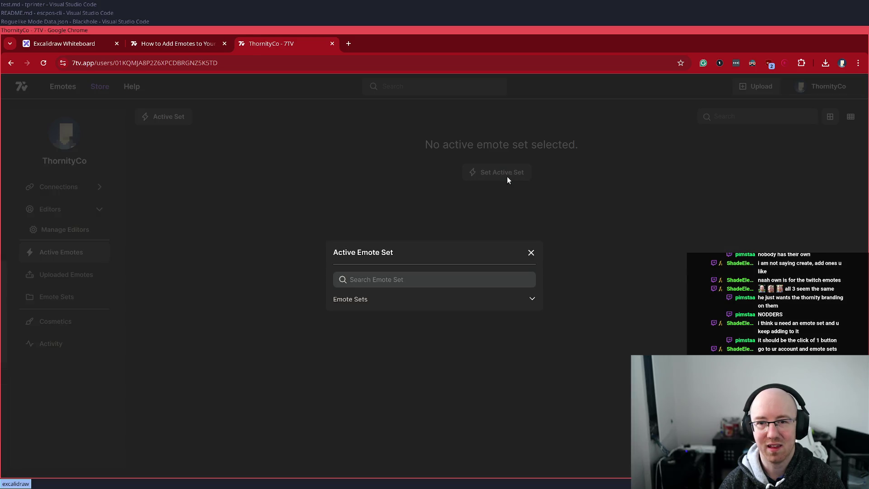
click(389, 282)
click(400, 280)
click(405, 280)
text(ddddd)
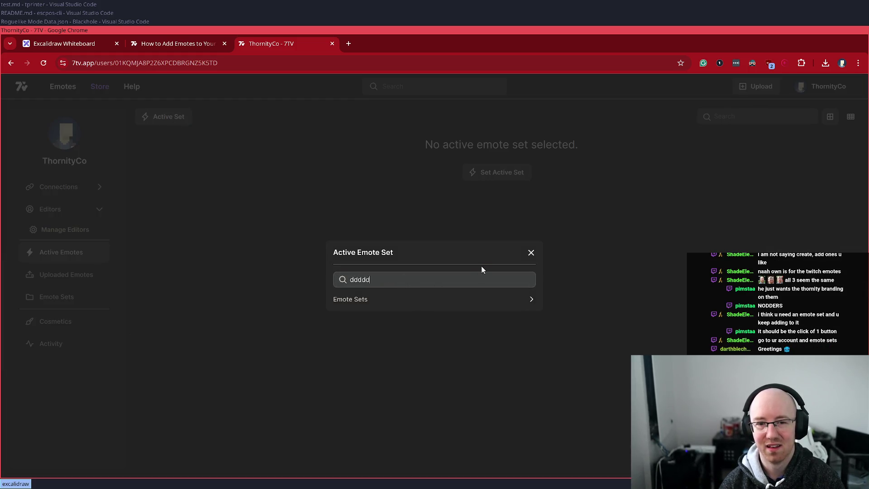
key(Escape)
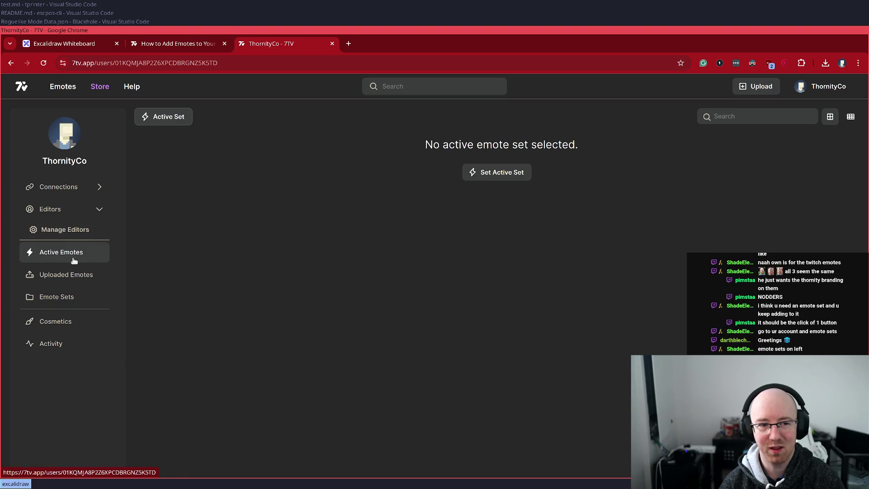
Step: Create a new emote set named Happy and enable it for the channel
click(66, 303)
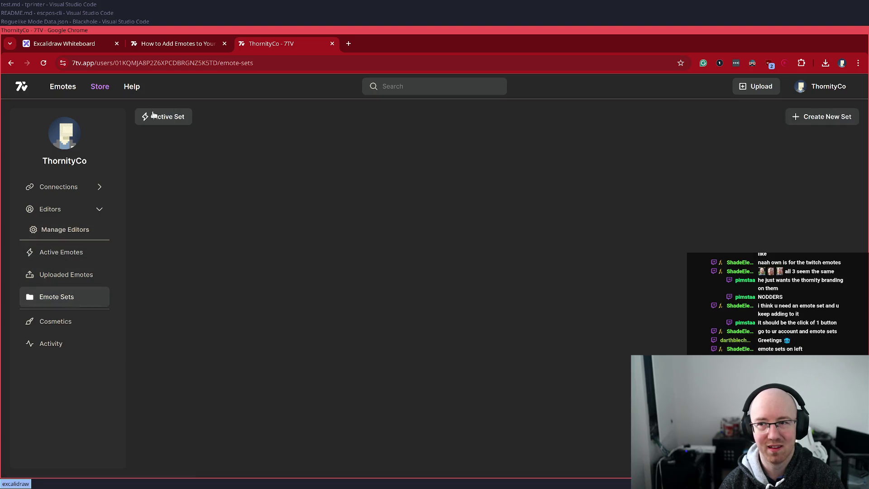
click(852, 118)
text(Happy)
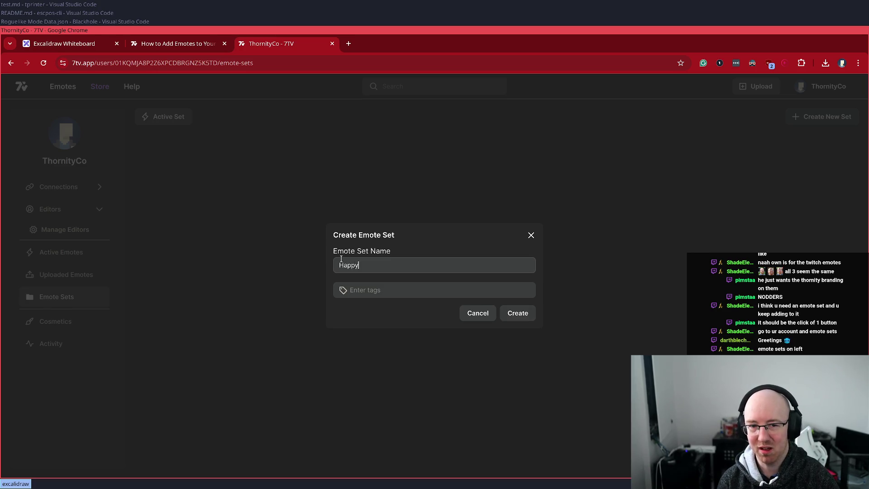
key(Return)
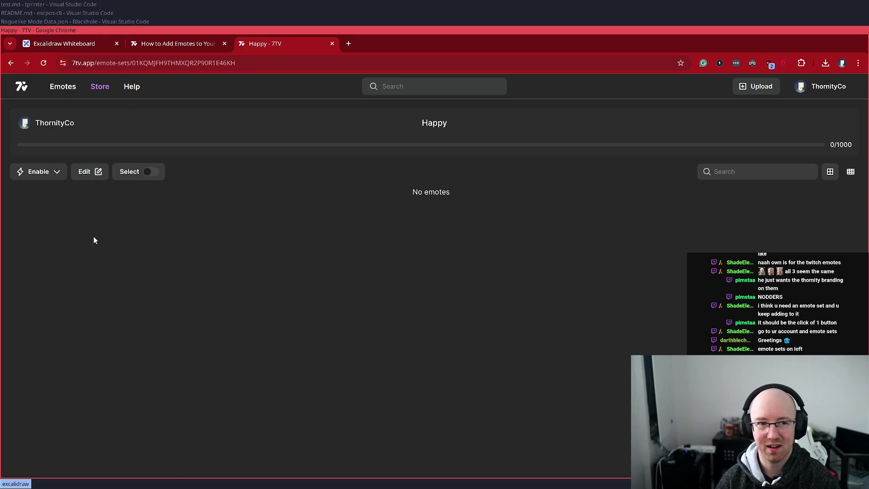
click(41, 175)
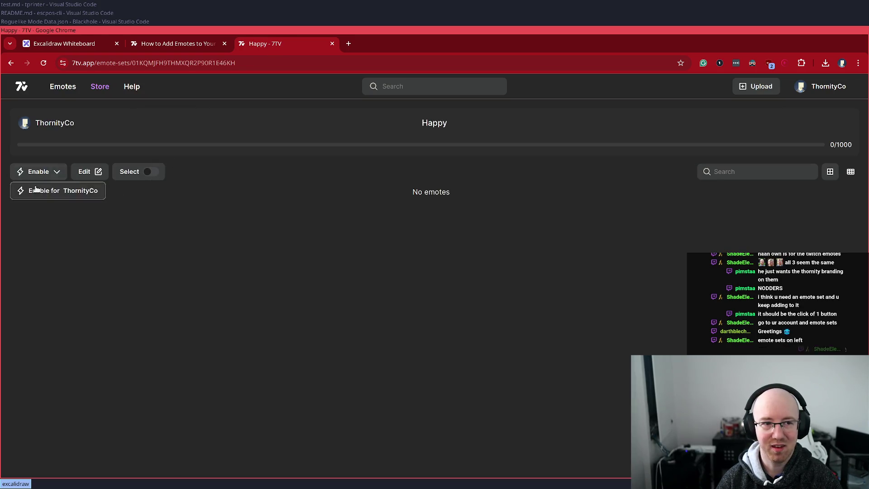
click(40, 192)
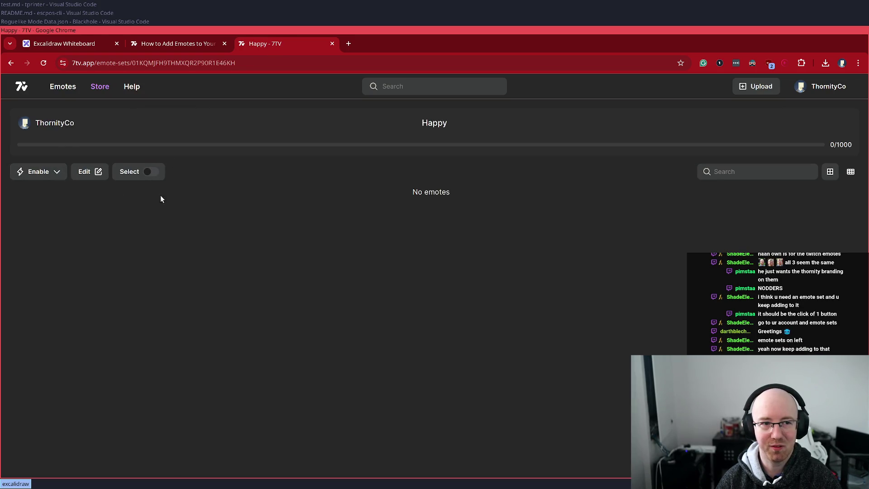
click(64, 88)
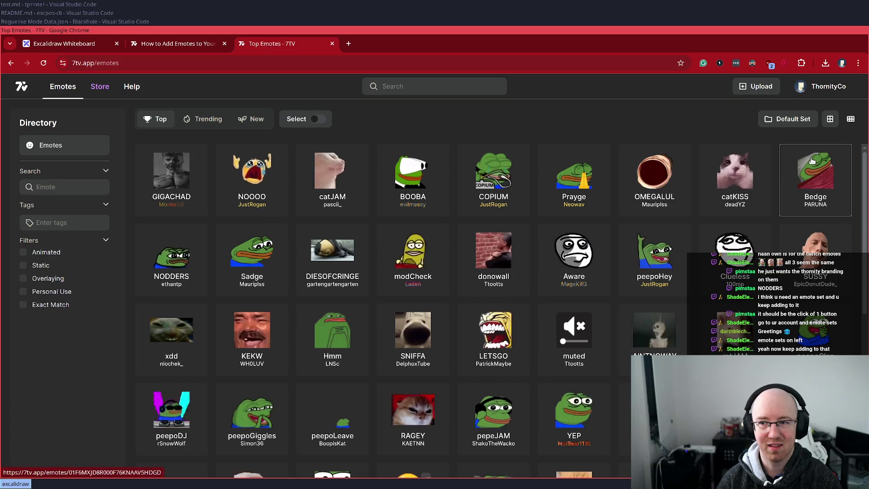
Step: Add catJAM, COPIUM, OMEGALUL, Prayge, Bedge, NODDERS, KEKW and GIGACHAD to the Happy set
click(313, 119)
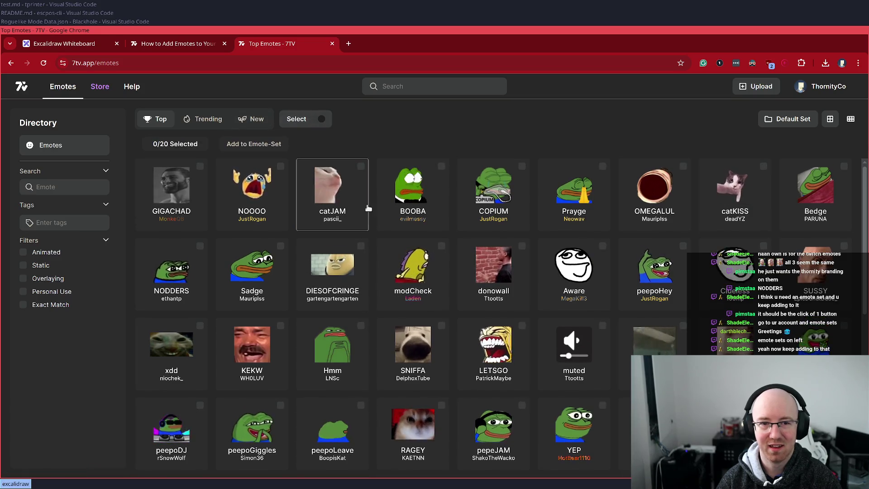
click(333, 194)
click(494, 195)
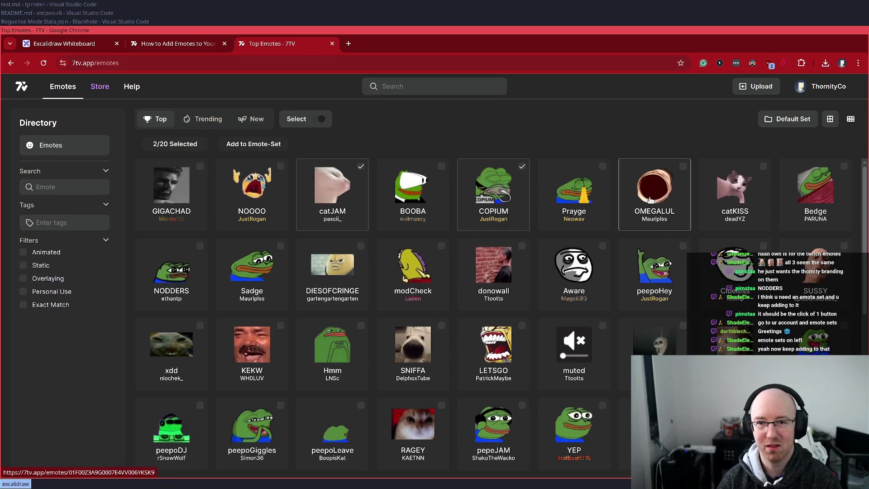
click(661, 217)
click(605, 198)
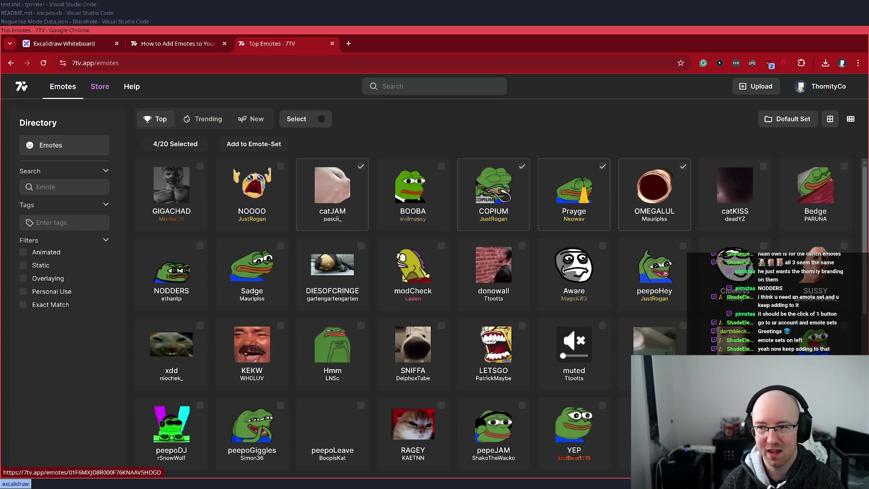
click(834, 194)
click(175, 276)
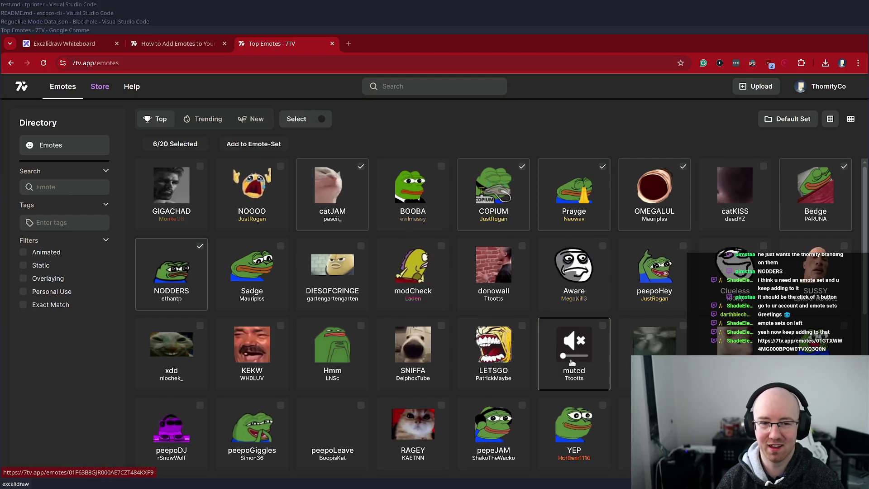
click(270, 332)
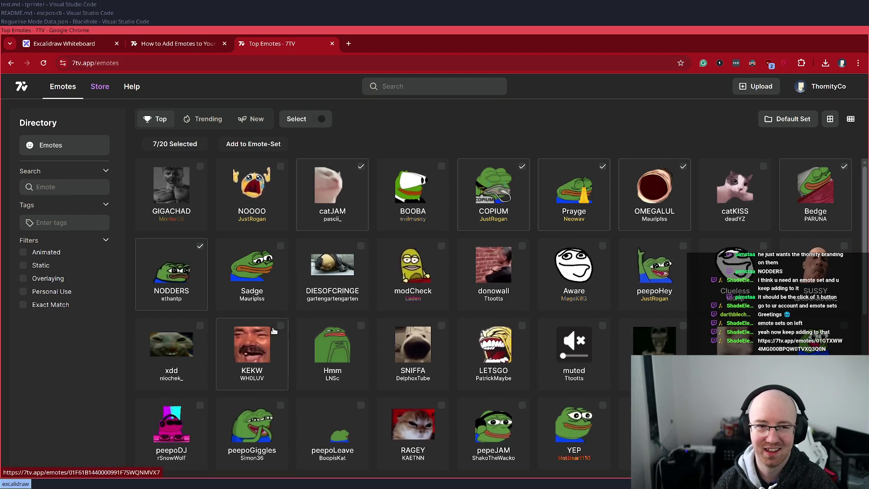
click(190, 181)
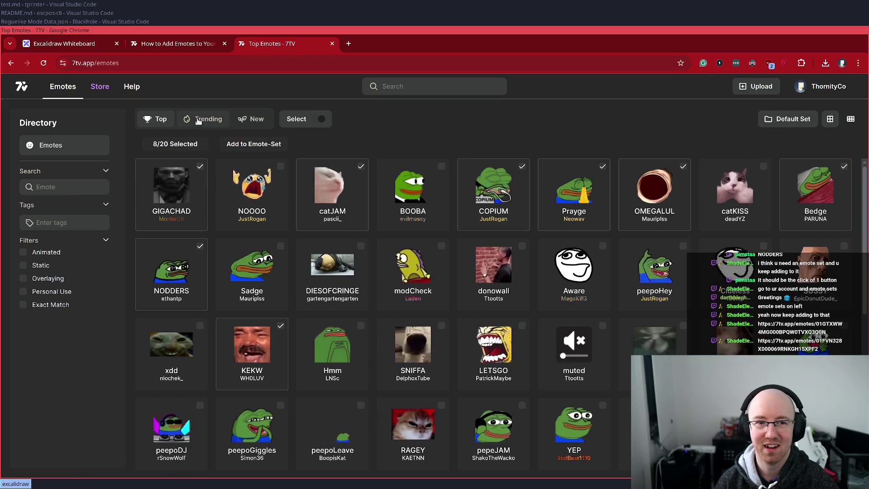
click(267, 144)
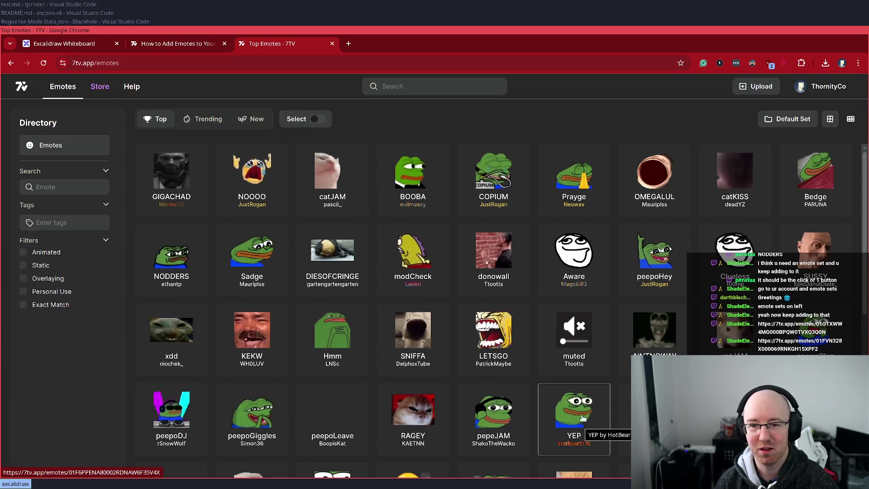
Step: Turn Select mode back on and bring up the Default Emote Set chooser
scroll(563, 335, down, 2)
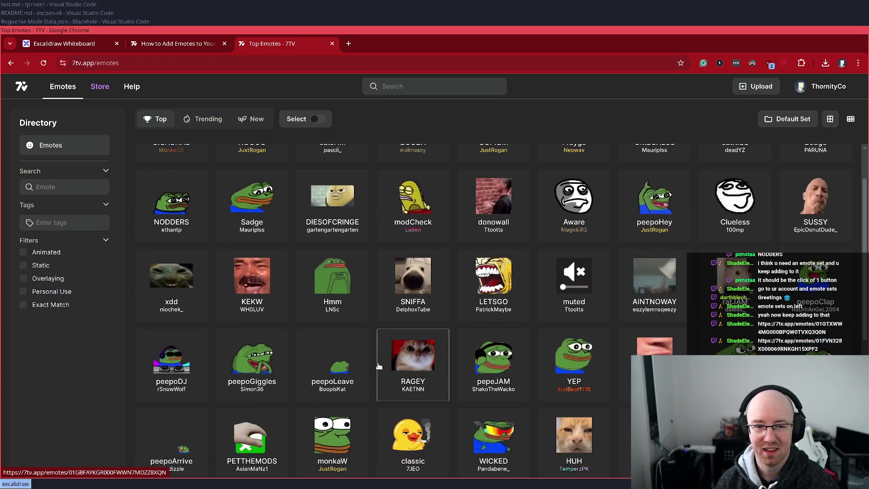
scroll(351, 339, up, 2)
click(317, 119)
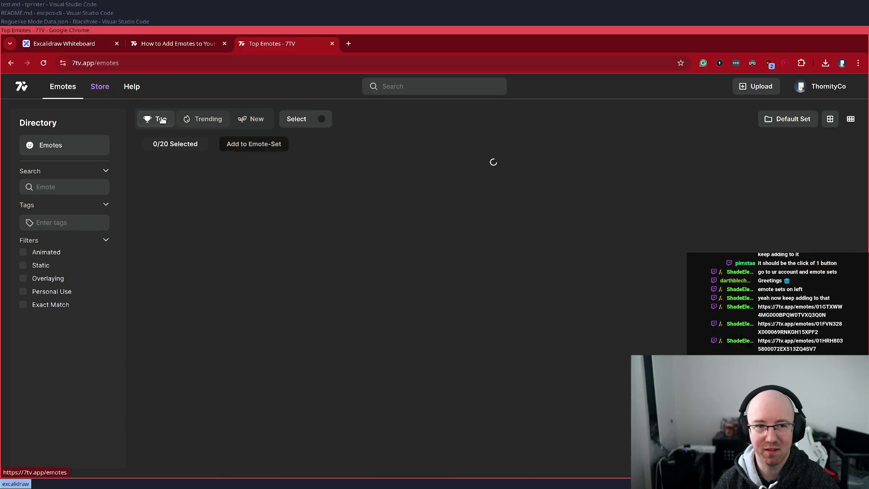
scroll(446, 291, down, 5)
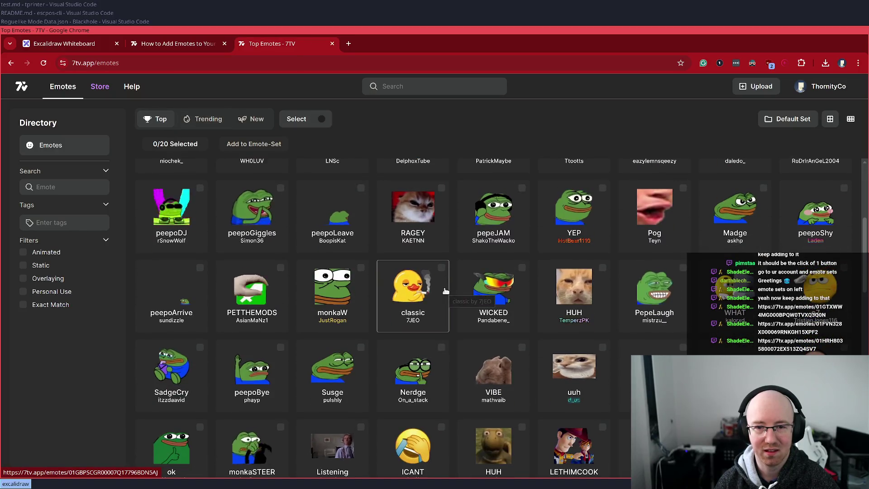
scroll(446, 292, up, 5)
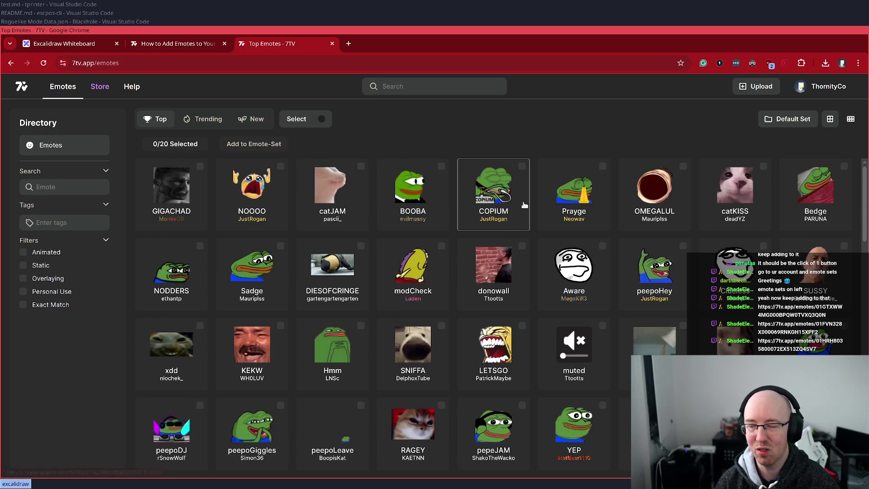
click(789, 122)
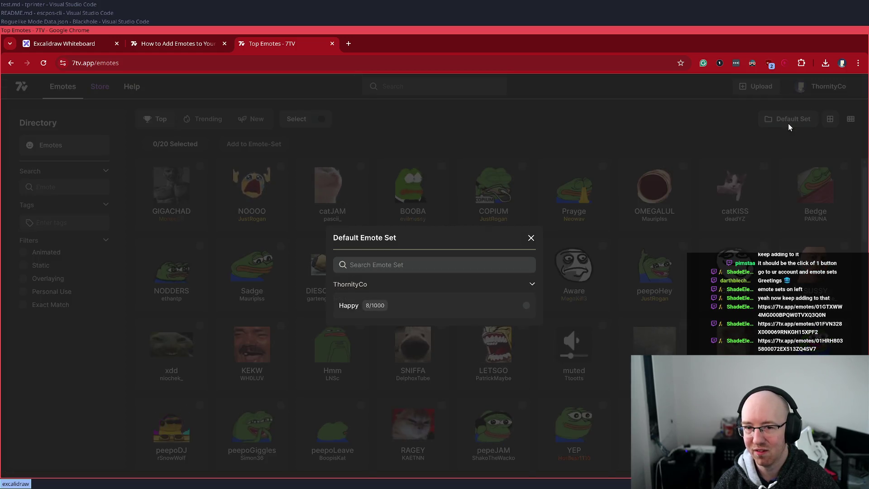
Step: Choose Happy as the default emote set and close the chooser
click(442, 306)
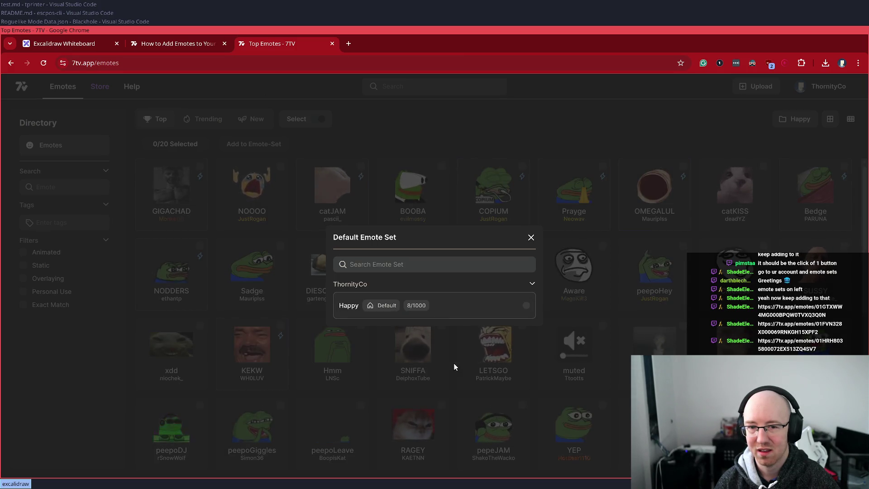
click(532, 237)
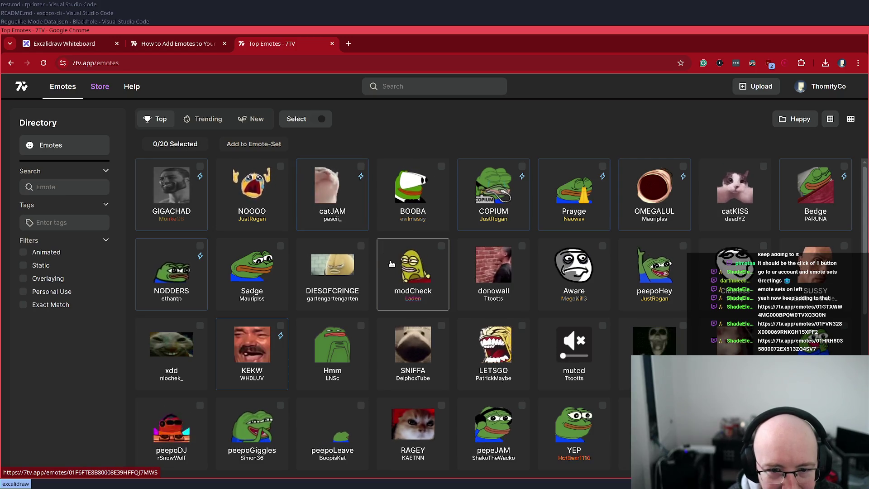
Step: Tick the Sadge, Hmm and peepoDJ emotes in the directory
click(252, 272)
click(345, 347)
scroll(345, 348, down, 2)
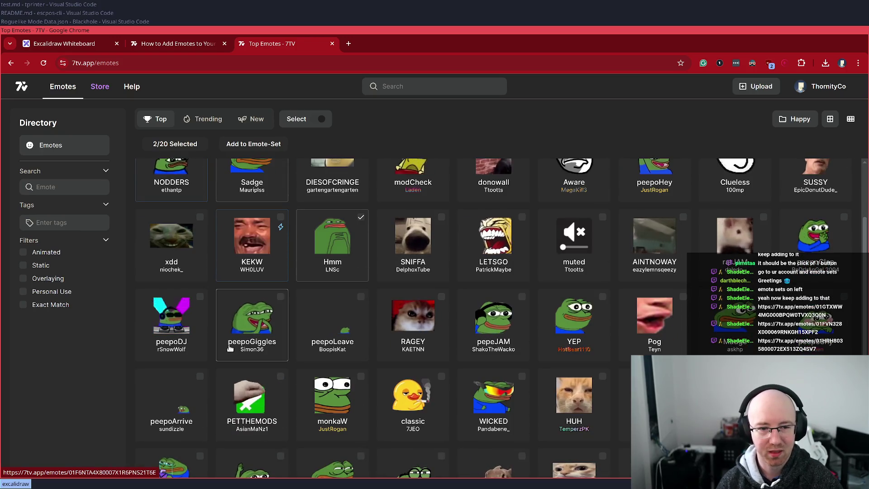
click(192, 339)
scroll(568, 344, down, 1)
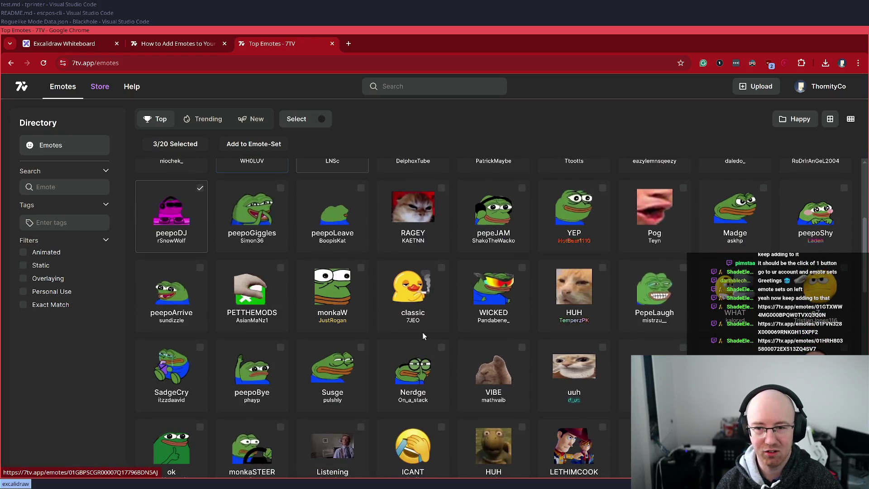
scroll(422, 332, down, 6)
scroll(425, 332, down, 1)
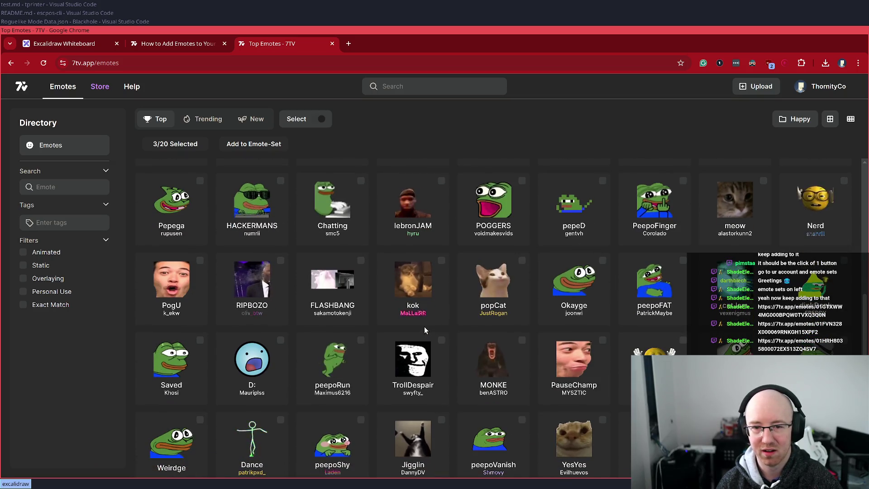
scroll(425, 330, down, 2)
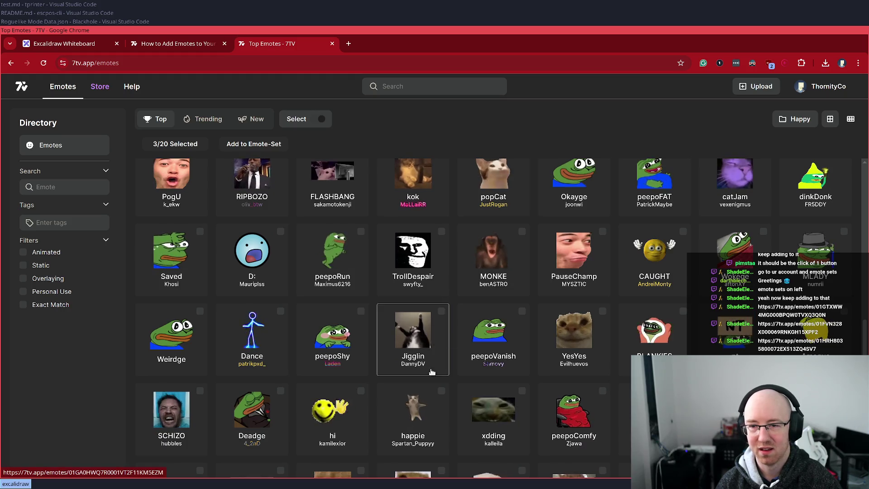
scroll(421, 380, up, 10)
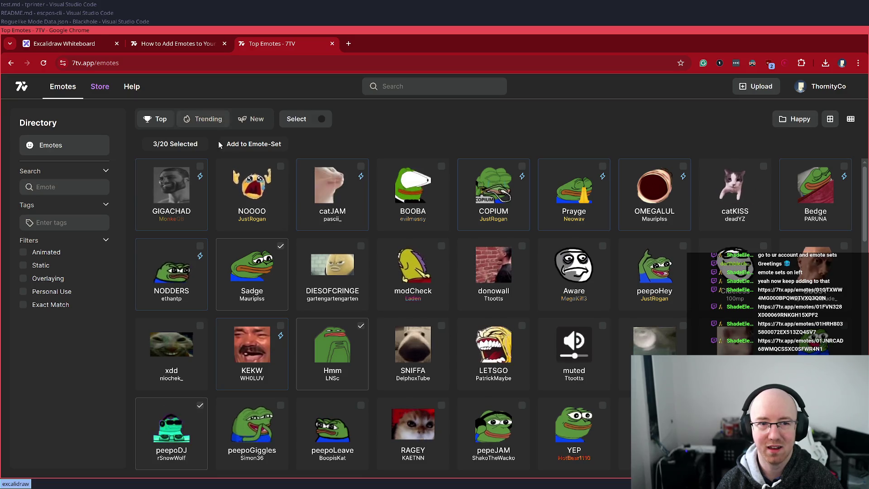
Step: Add the three picked emotes to the Happy set and close the directory tab
click(801, 122)
click(462, 213)
click(546, 401)
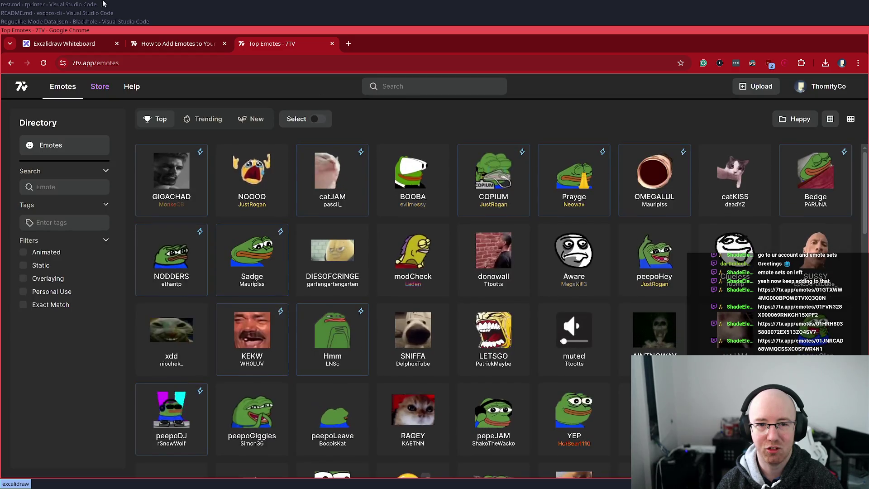
key(ctrl+w)
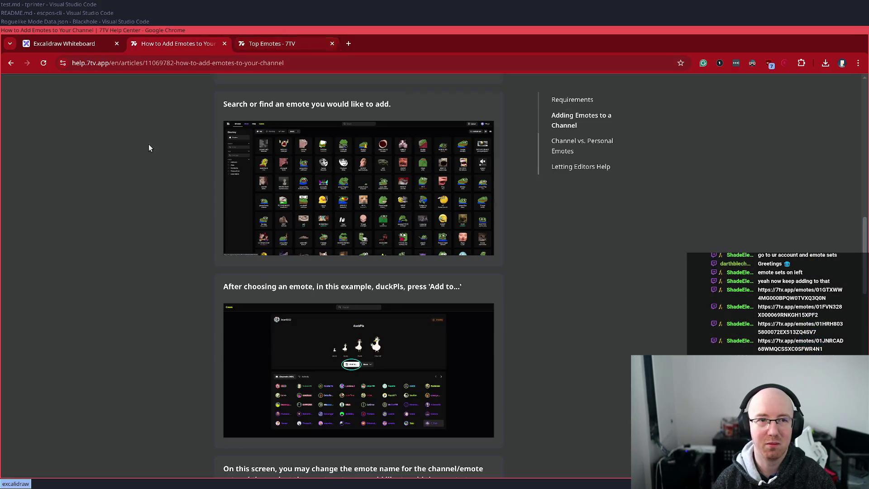
Step: Close the 7TV Help Center article on adding emotes to return to the Excalidraw board
key(ctrl+w)
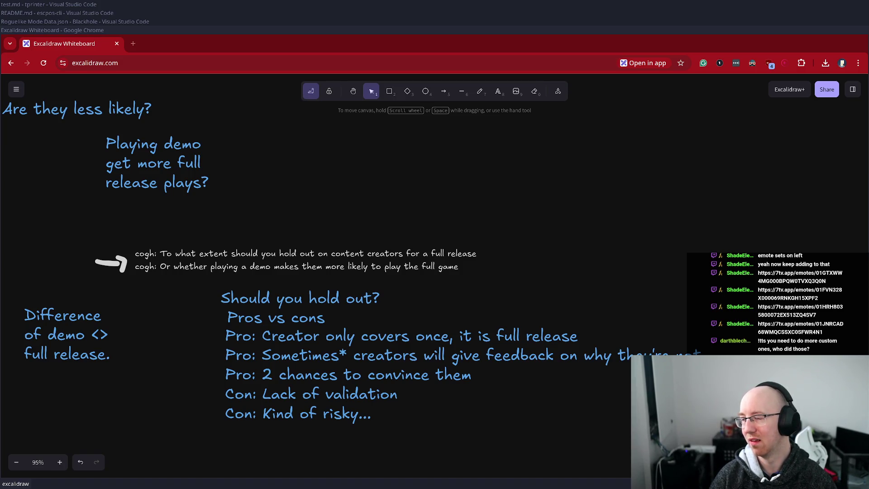
Step: Pan the 'Should you hold out?' pros-and-cons list slightly right on the board
mouse_move(354, 187)
mouse_down()
mouse_move(412, 186)
mouse_move(405, 188)
mouse_up()
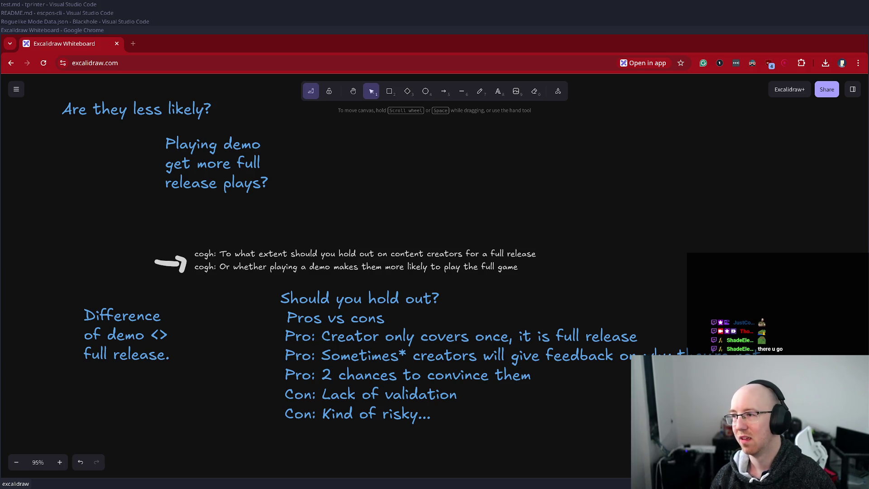
click(604, 172)
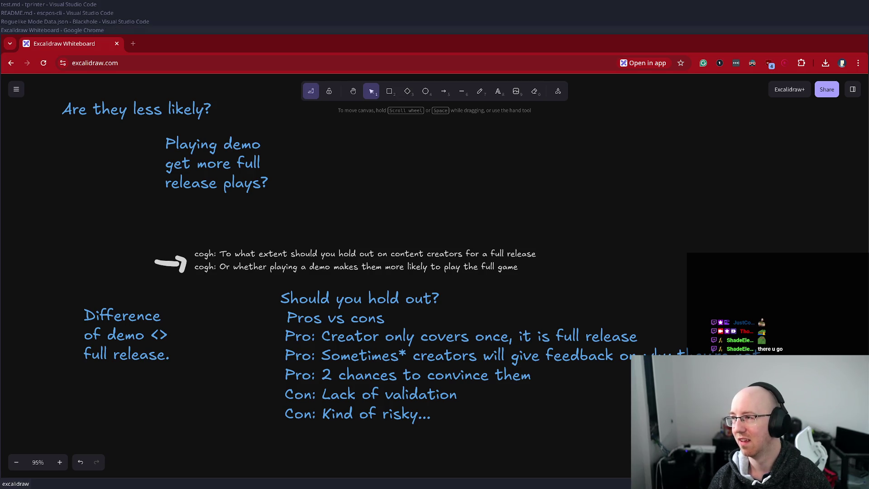
click(528, 193)
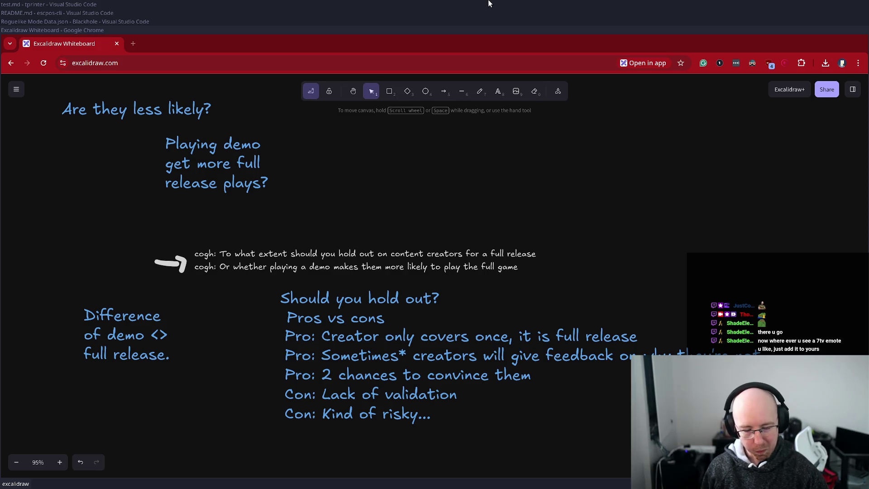
Step: In a new Chrome tab, go to the streamer's twitch.tv channel page
click(455, 219)
key(ctrl+t)
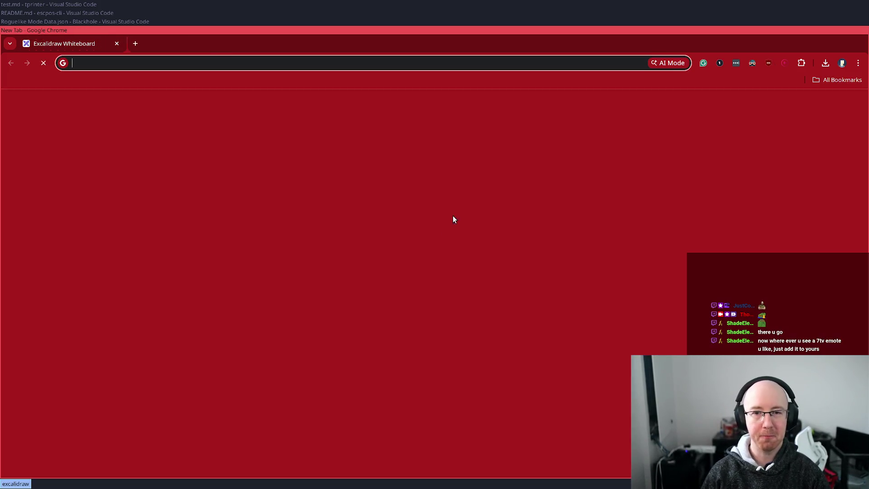
text(twitch)
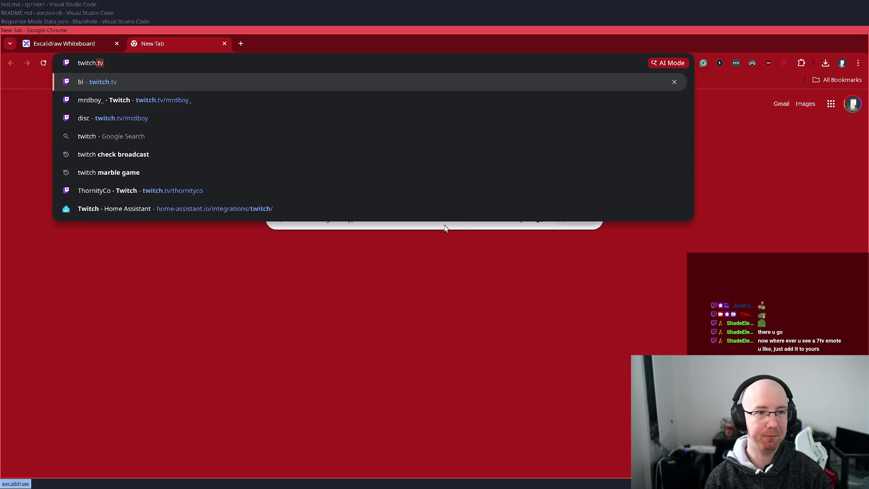
key(Down)
key(ctrl+shift+Left)
key(BackSpace)
text(just)
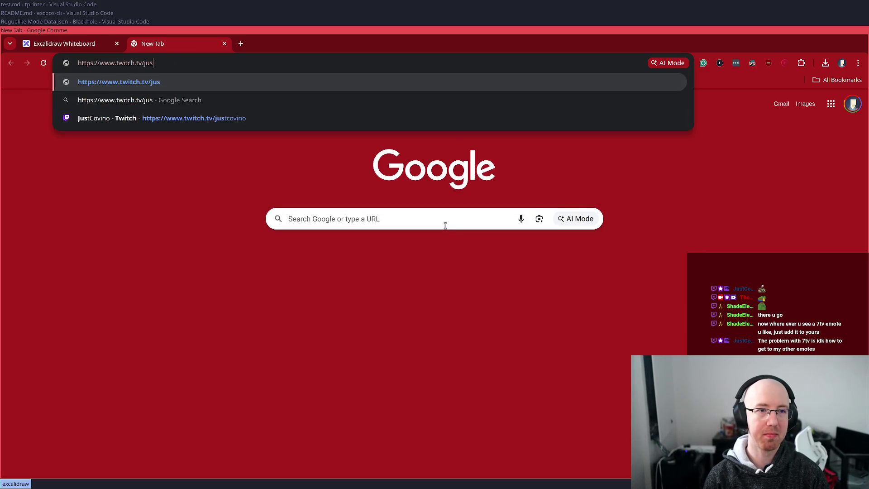
key(Down)
key(Down)
key(Return)
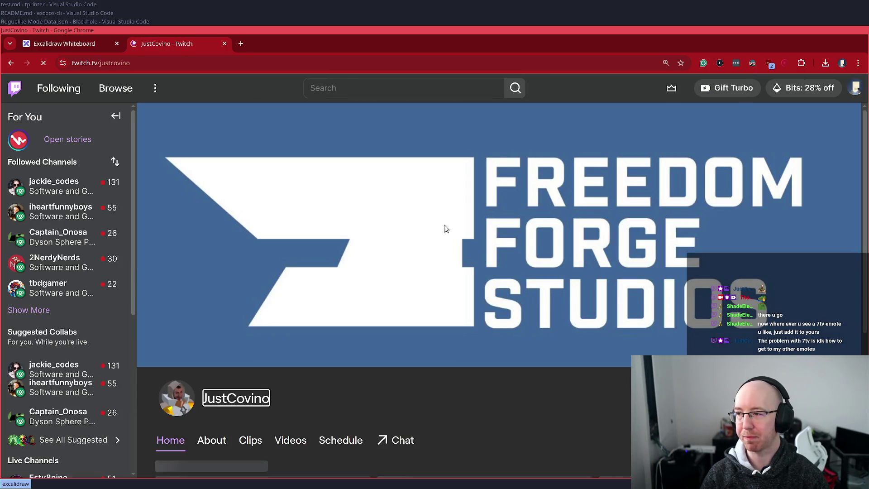
Step: Play the latest stream recording and skip ahead through 03:17:24 and 04:40:28 to 05:44:24
scroll(503, 370, down, 3)
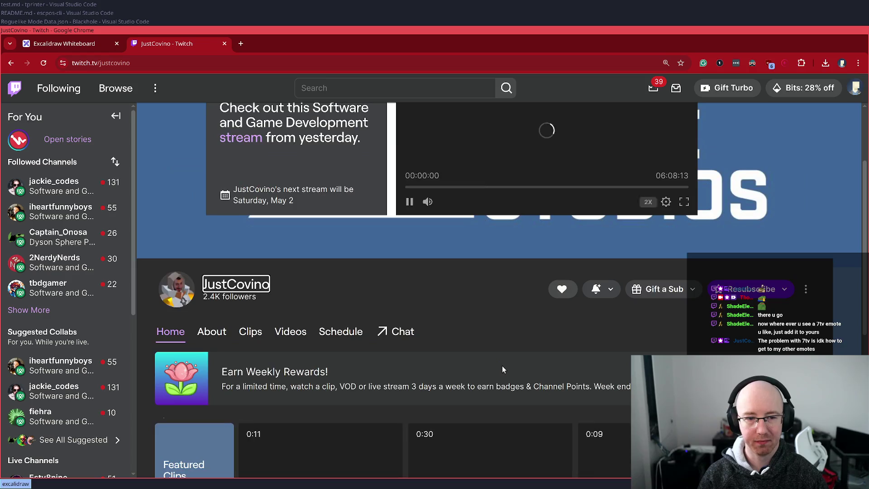
click(410, 202)
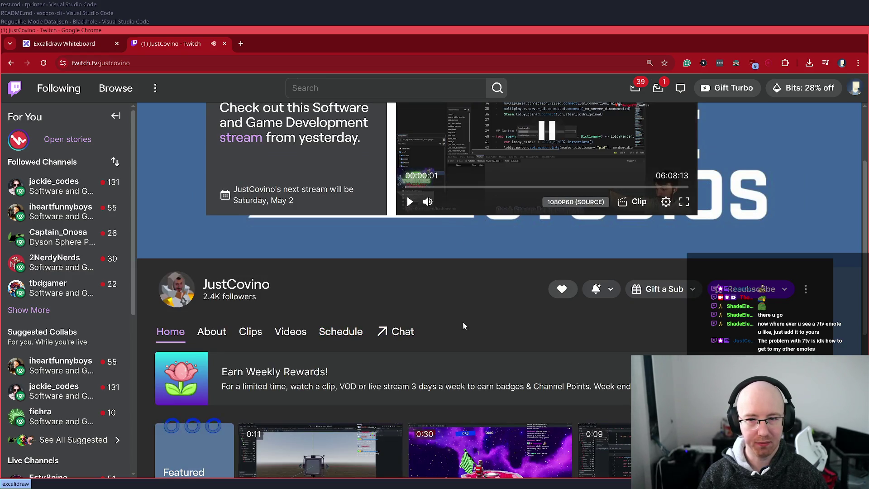
scroll(498, 355, up, 3)
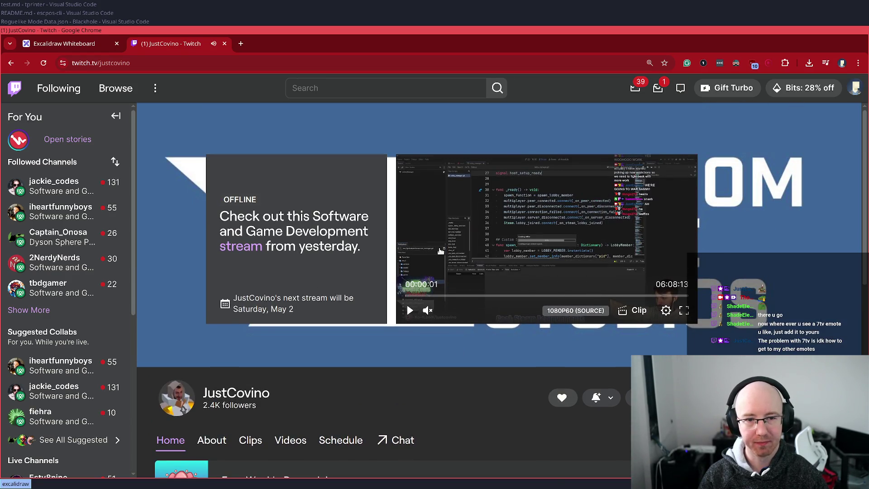
click(557, 296)
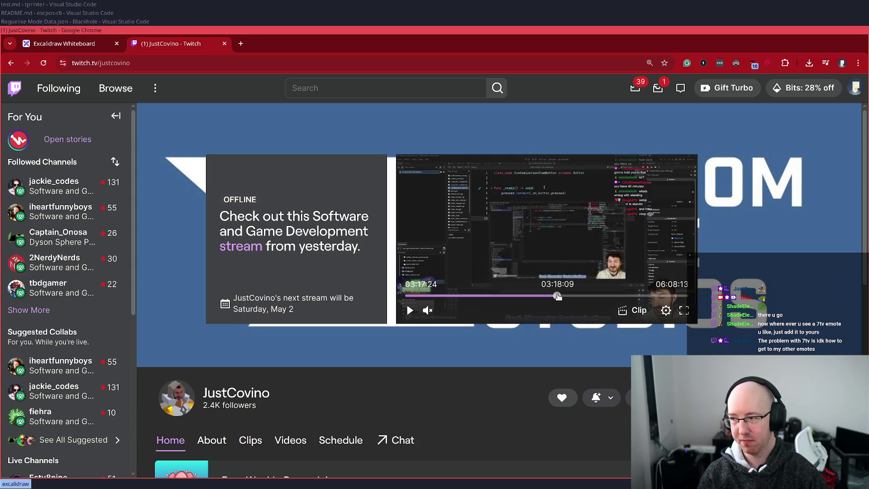
click(621, 296)
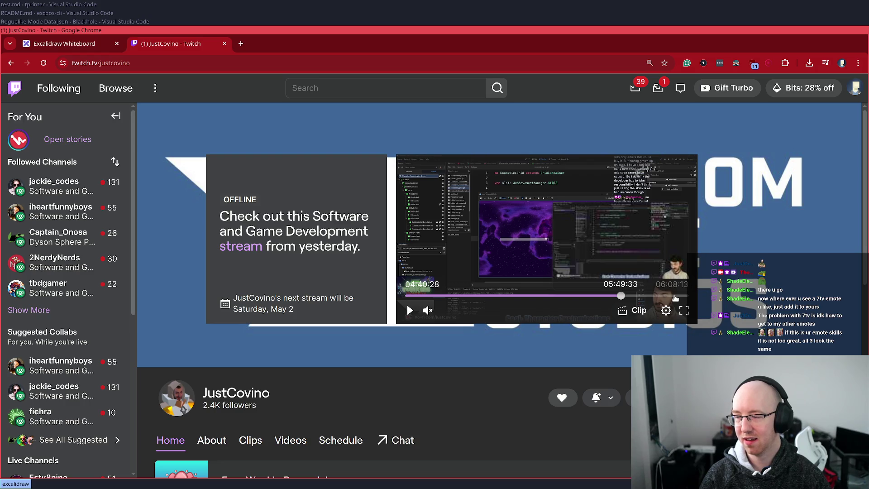
click(674, 297)
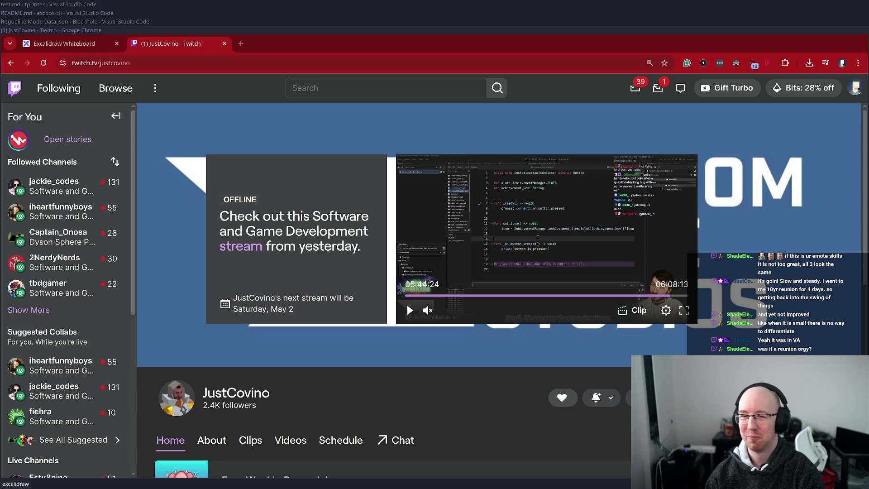
scroll(311, 242, down, 3)
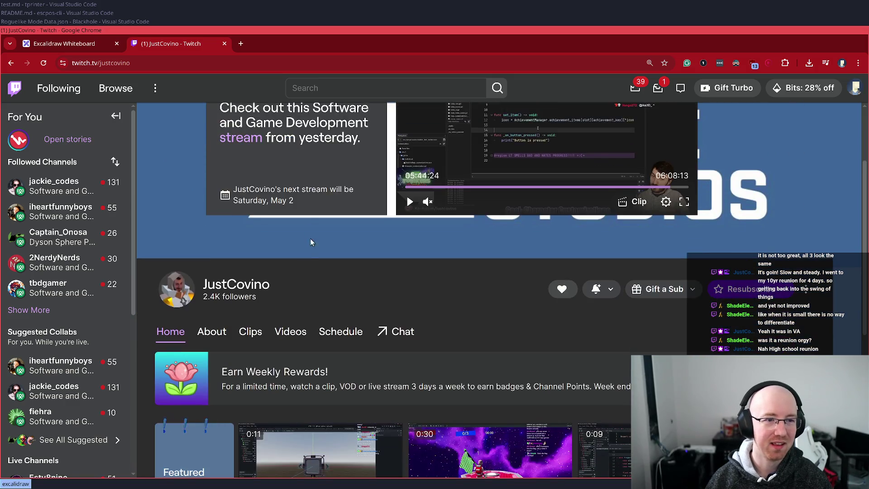
Step: Watch the 'Gottem so hard' featured clip, scroll past the recent broadcasts, then close the Twitch tab
scroll(329, 274, down, 4)
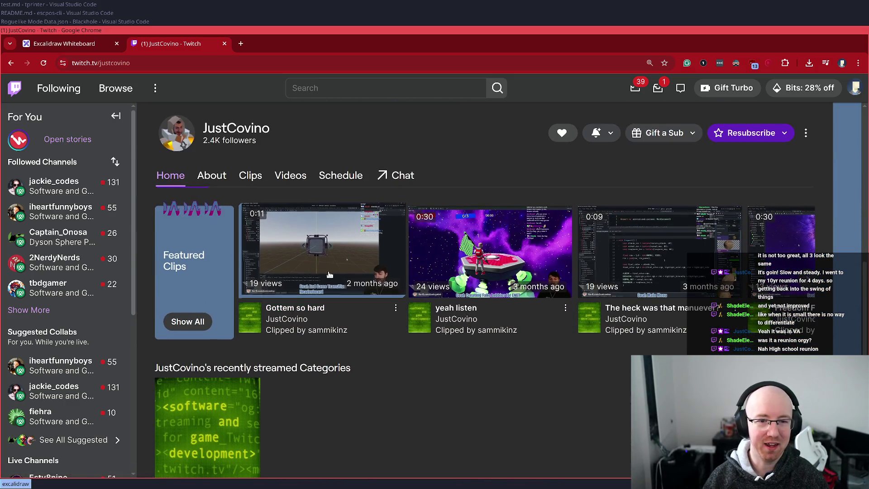
click(330, 275)
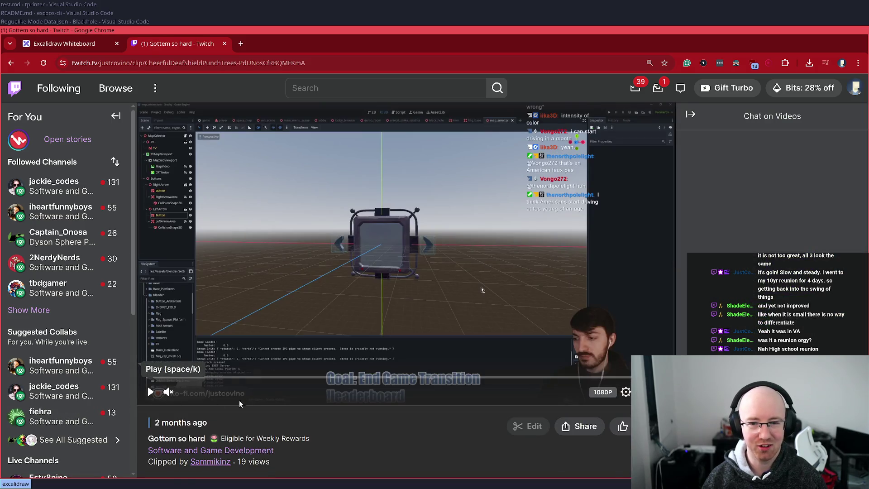
scroll(253, 403, down, 6)
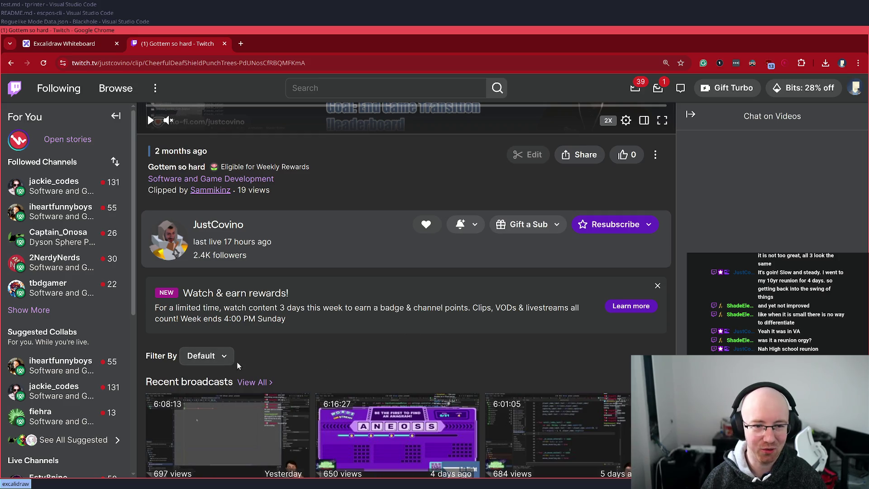
scroll(337, 361, down, 3)
scroll(334, 362, down, 1)
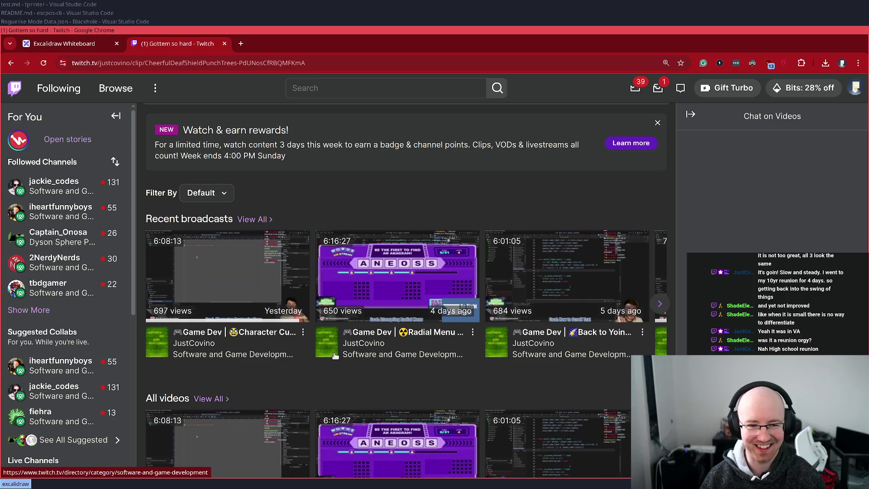
scroll(330, 380, up, 6)
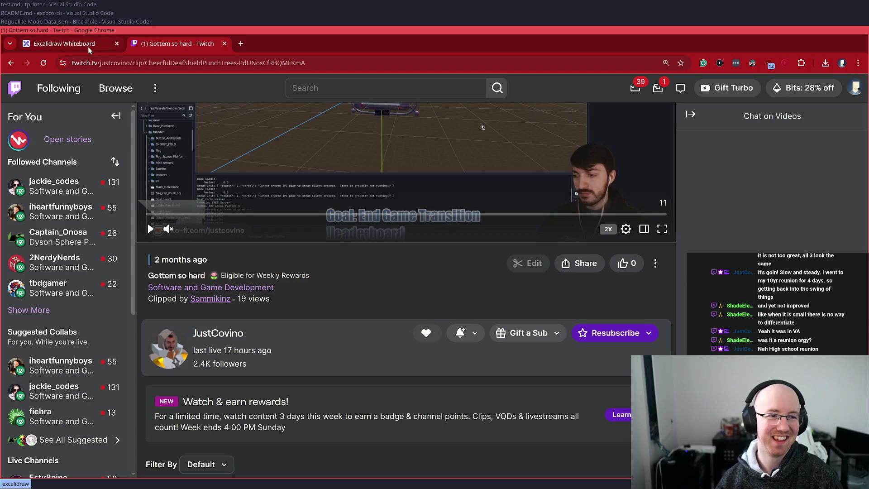
middle_click(144, 45)
Step: Add a text note 'Some content creators need demo > 45 mins' in free space on the board
drag(539, 213, 513, 232)
double_click(361, 172)
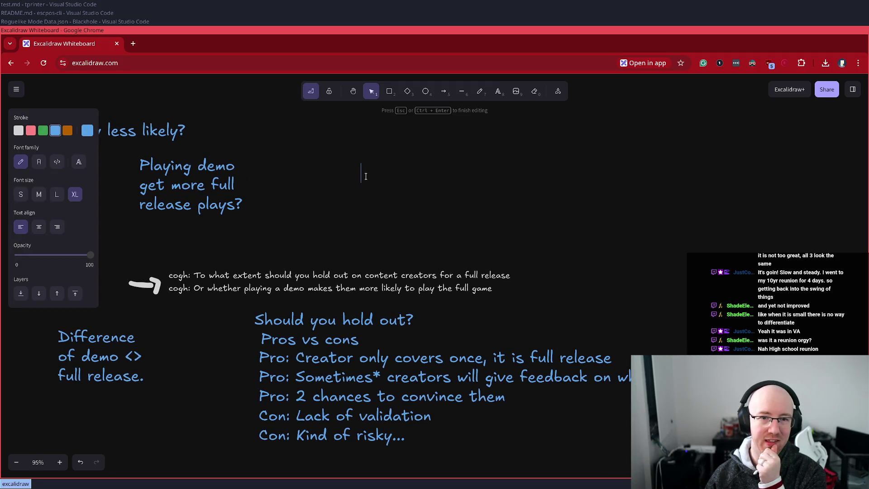
text(Some content creators need)
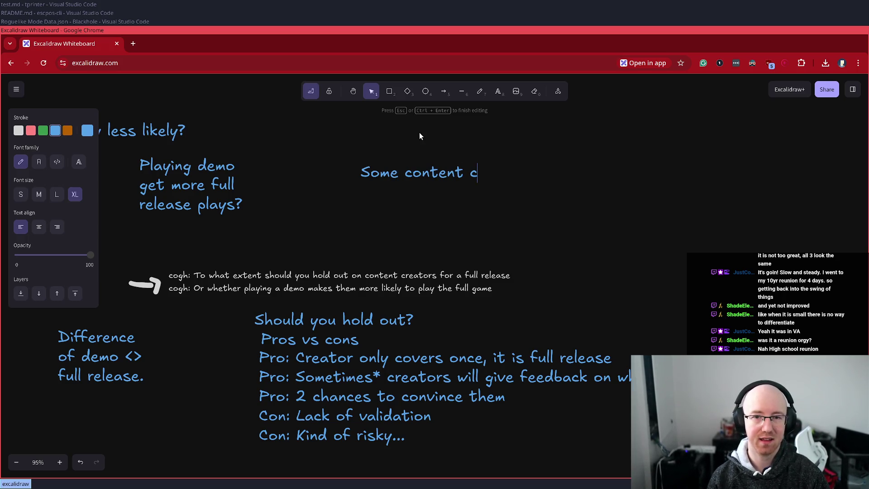
text( dem)
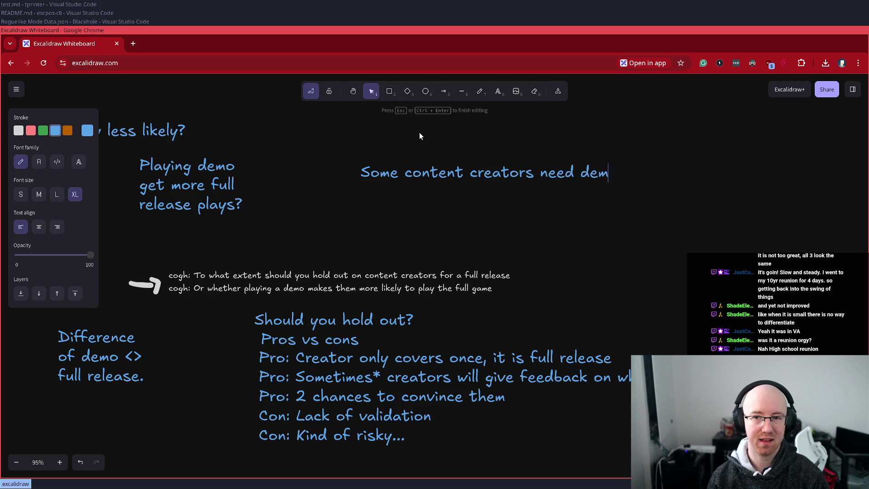
text(o > 45 mins)
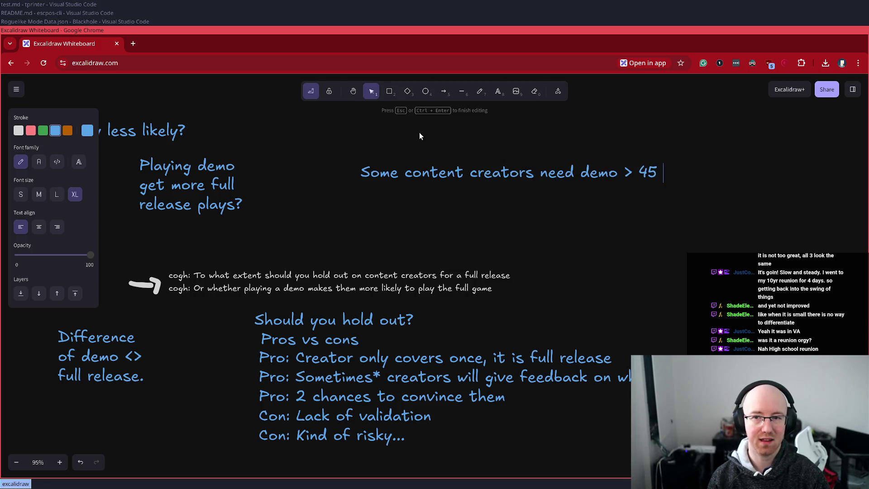
key(Escape)
mouse_move(409, 179)
mouse_down()
mouse_move(320, 220)
mouse_move(339, 235)
mouse_move(349, 227)
mouse_up()
scroll(349, 227, down, 4)
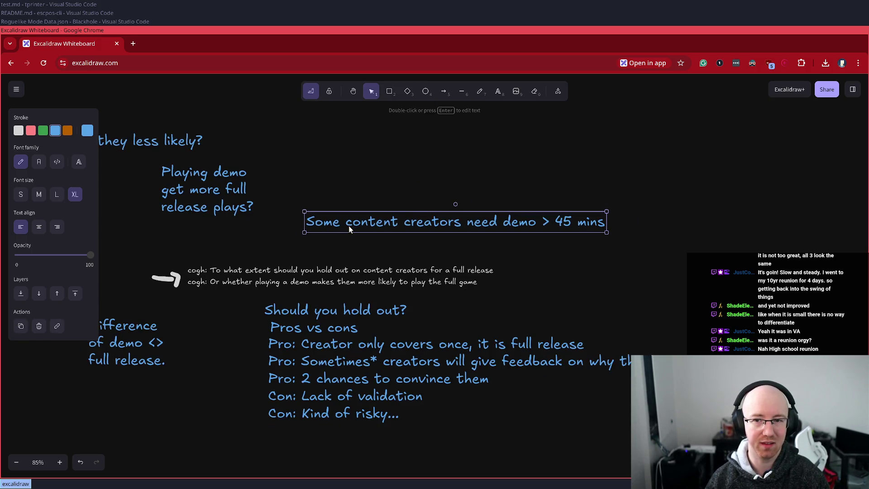
Step: Edit the note to 'Some content creators cover demo if >= 45 mins' beside the Playing demo question
double_click(533, 224)
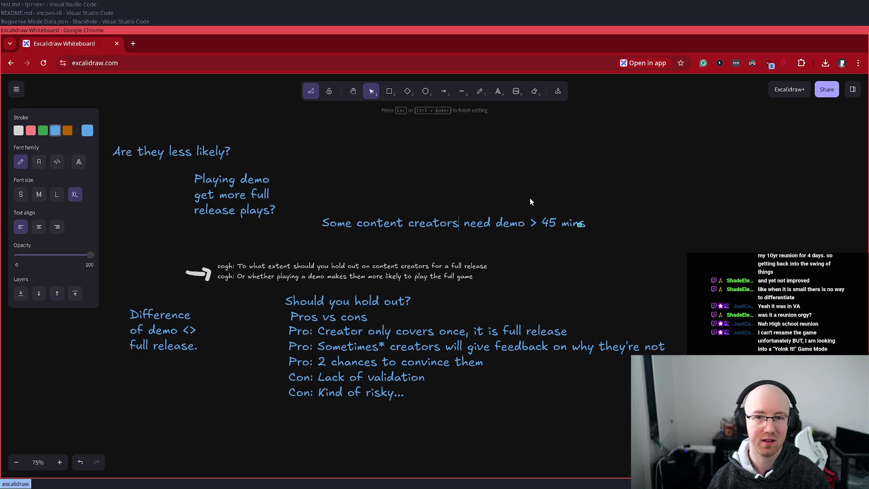
key(ctrl+shift+Right)
text(cover)
key(BackSpace)
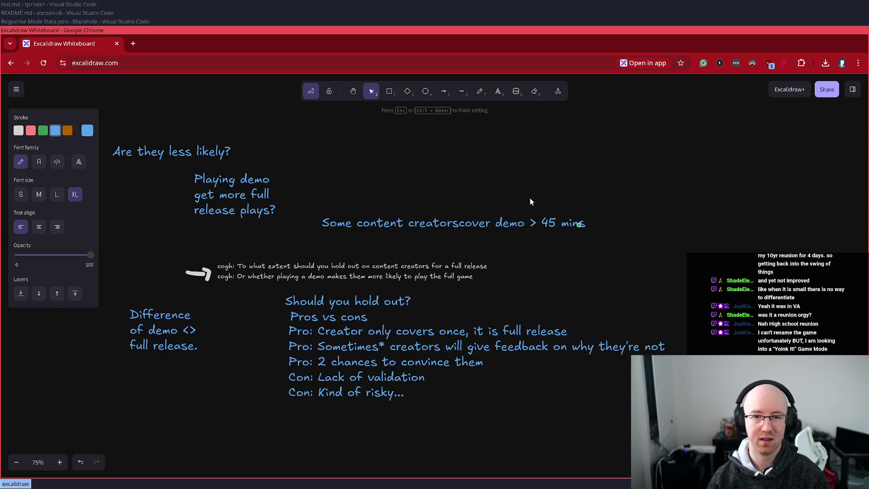
key(Return)
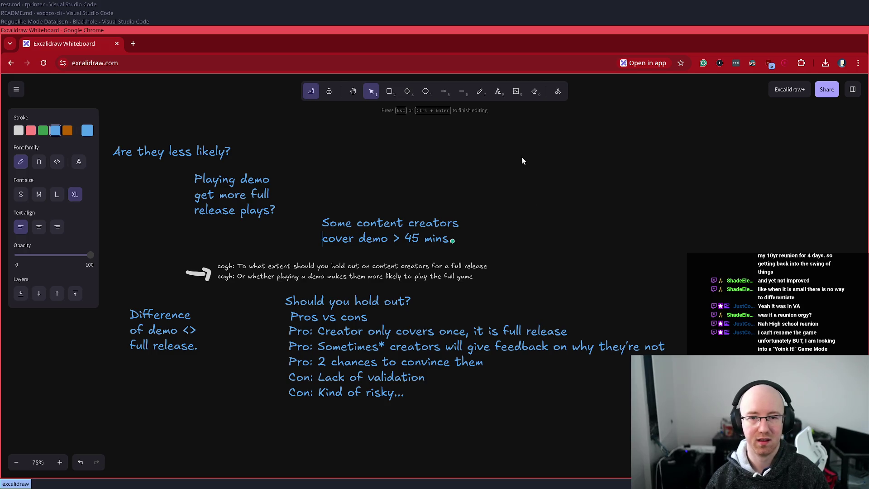
click(390, 238)
text(if)
key(Right)
key(Right)
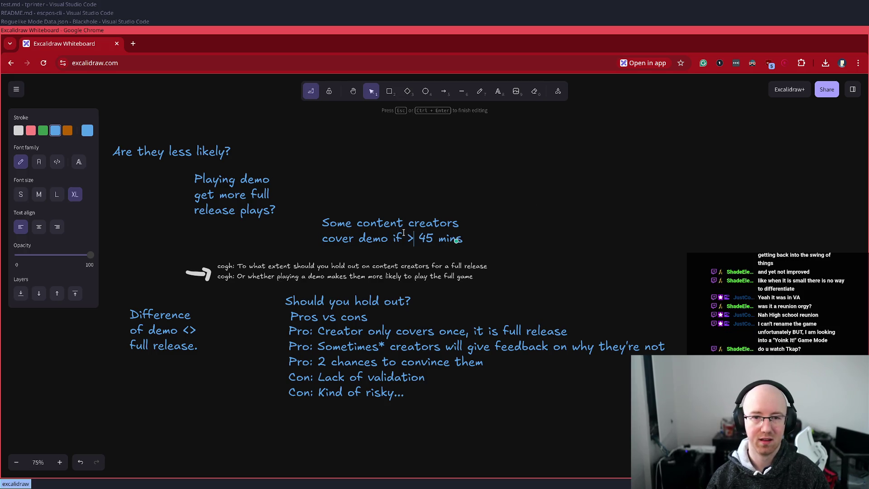
text(=)
key(Escape)
mouse_move(418, 229)
mouse_down()
mouse_move(418, 210)
mouse_move(386, 195)
mouse_move(398, 194)
mouse_up()
click(535, 202)
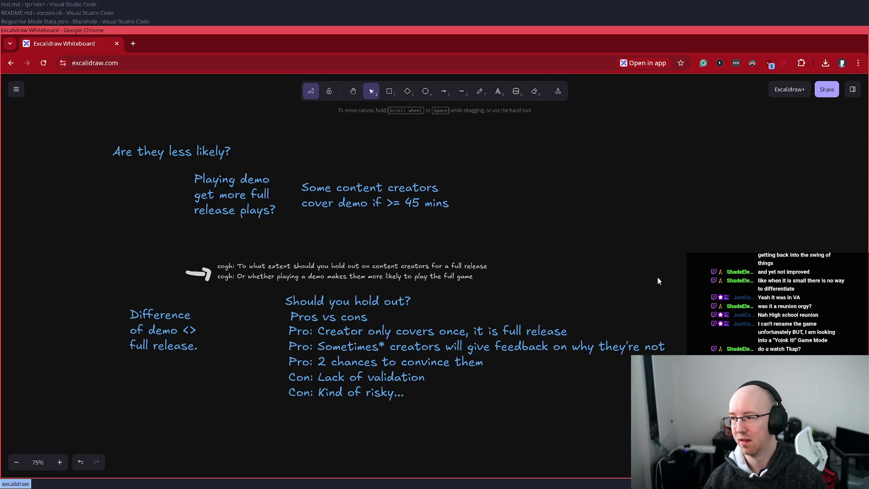
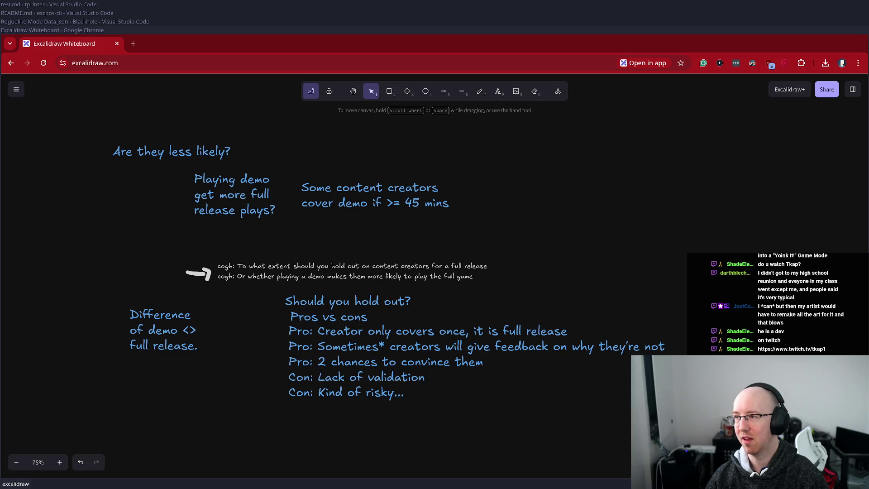
Step: Load Tkap1's channel at twitch.tv/tkap1/home instead of the mobile m.twitch.tv address
key(super+Up)
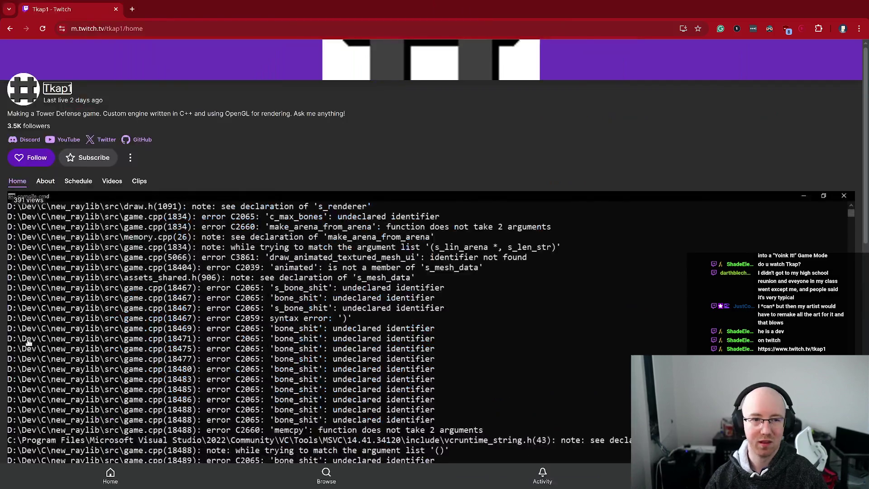
key(ctrl+0)
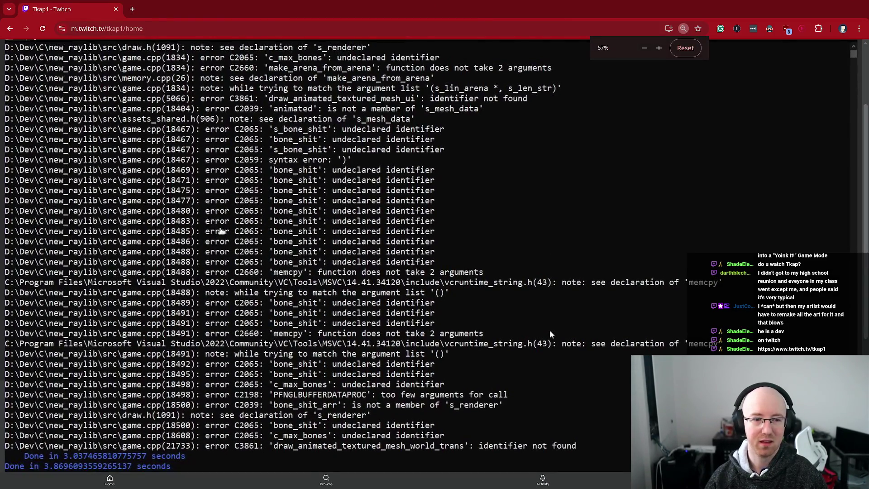
key(super+Down)
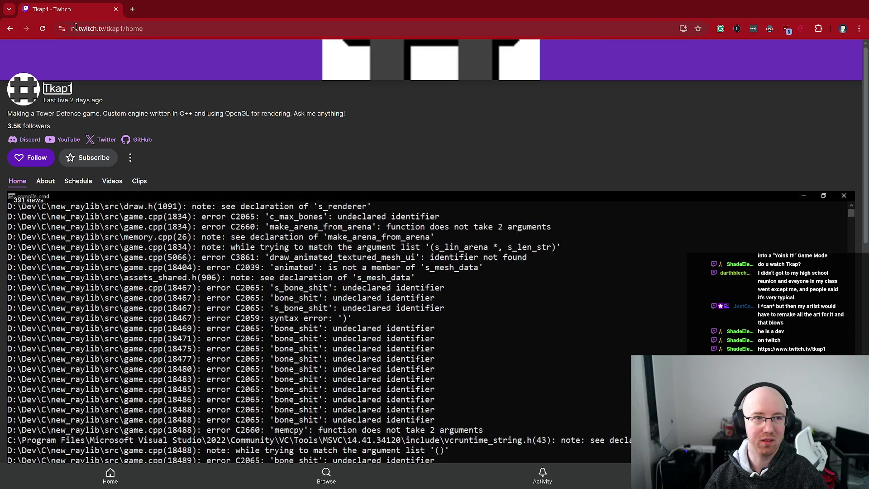
drag(87, 30, 75, 40)
key(BackSpace)
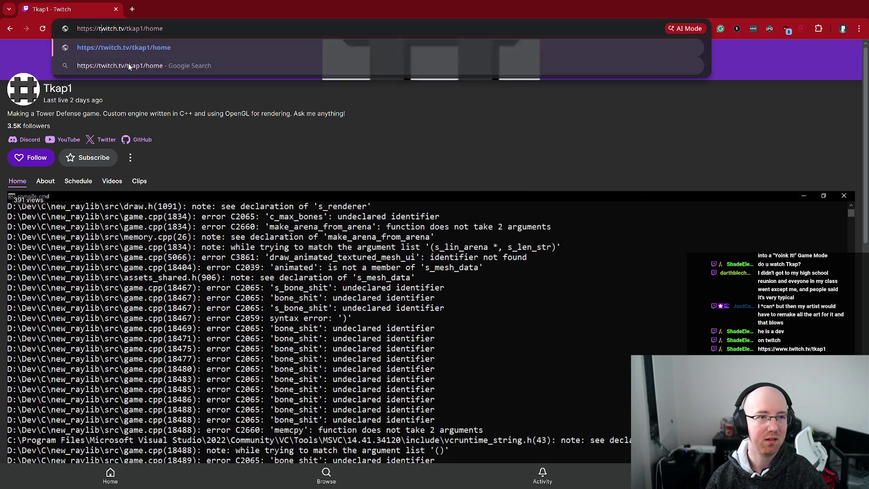
key(Return)
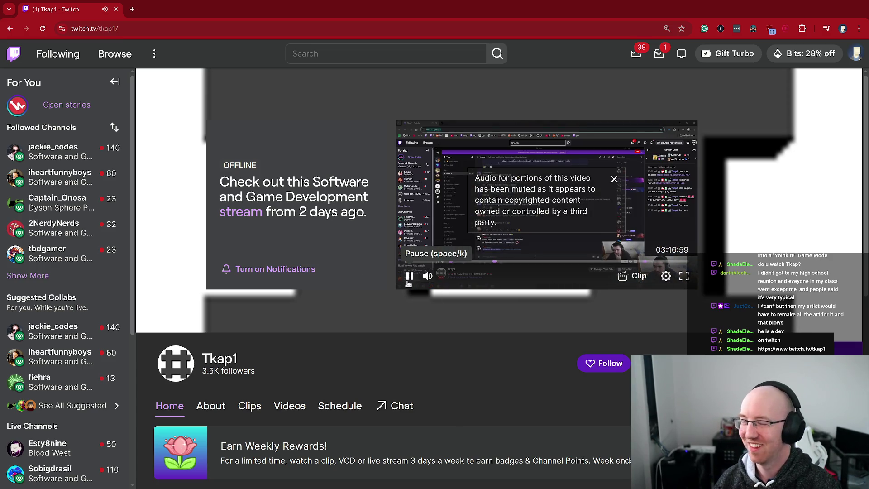
Step: Pause the offline preview and open the 'C-FLAVORED C++ GAME DEV' broadcast from the Videos tab
click(409, 278)
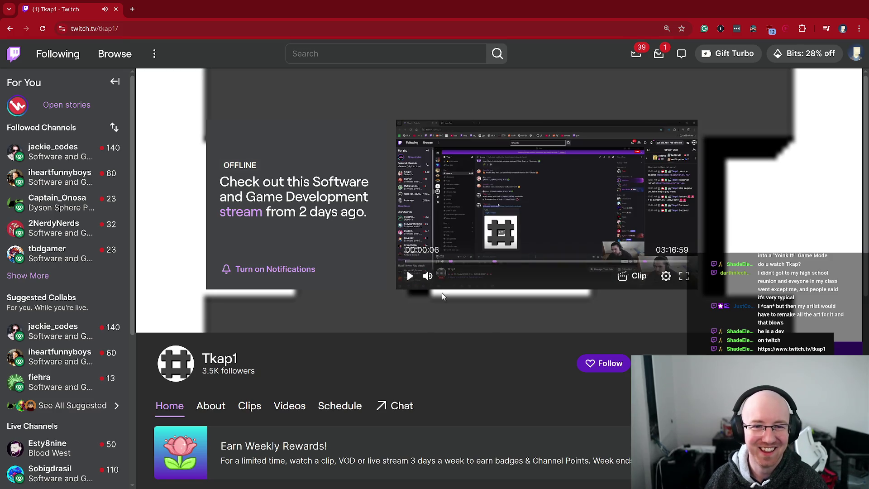
scroll(389, 353, down, 5)
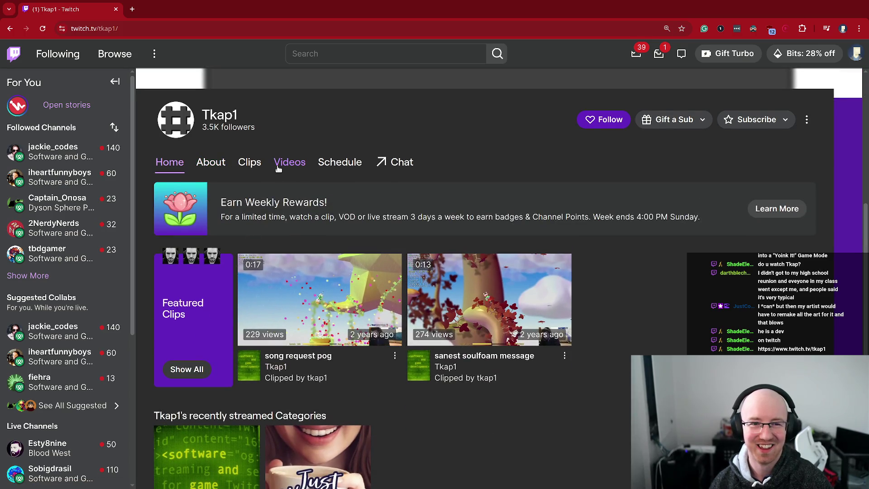
click(289, 162)
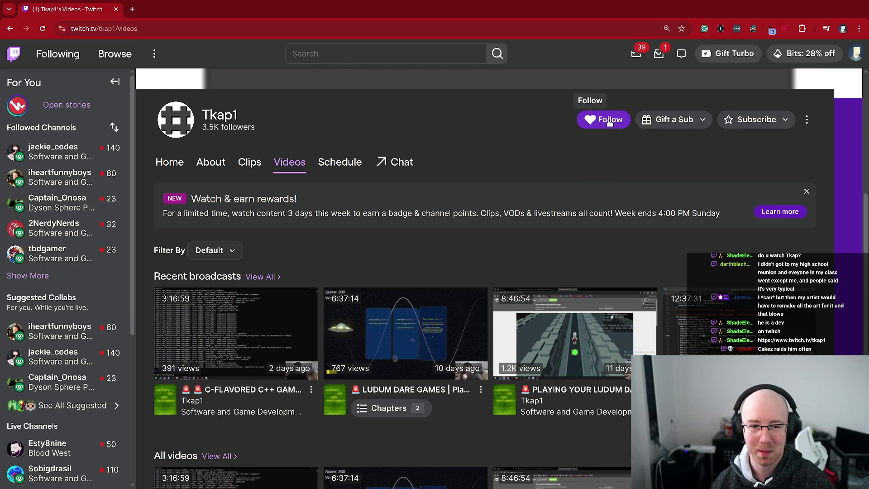
click(279, 331)
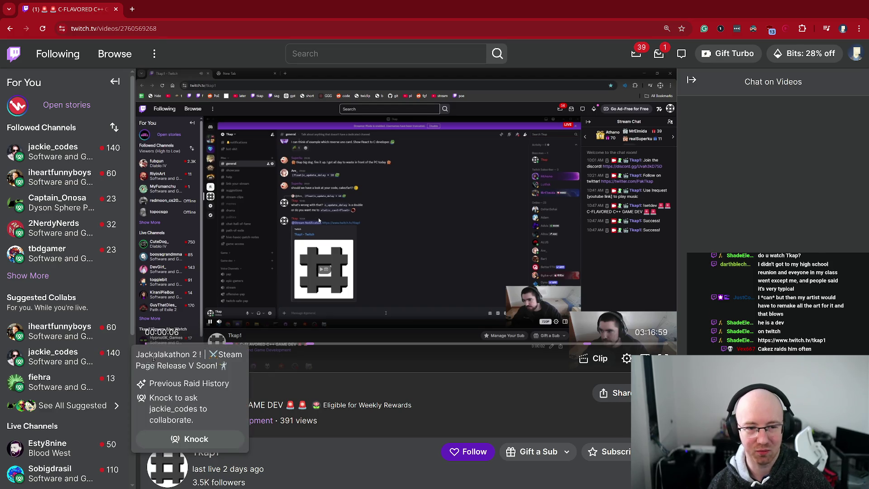
Step: Play the VOD muted, skipping through 0:51, 1:14, 1:28, 2:06 and 2:15 to about 2:56
click(178, 341)
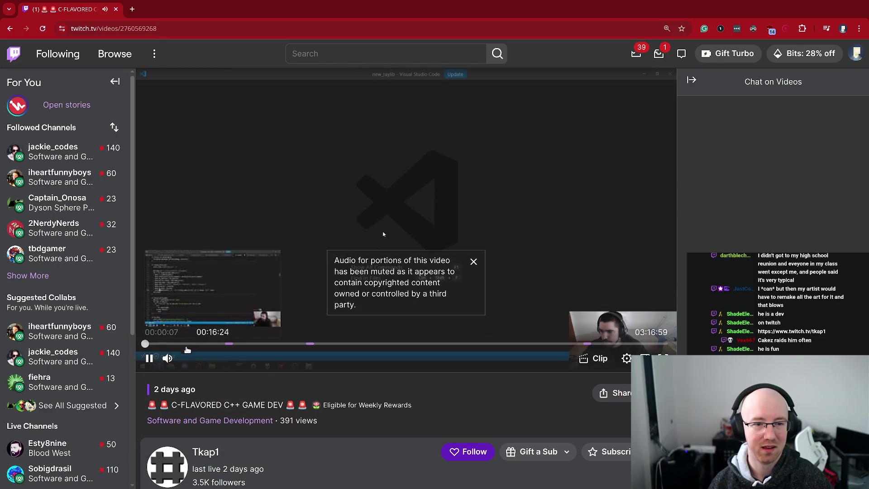
click(173, 362)
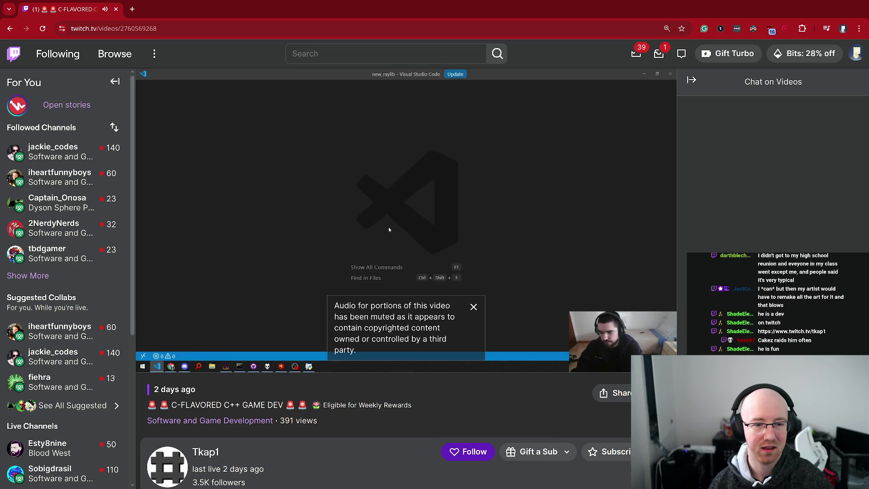
click(284, 345)
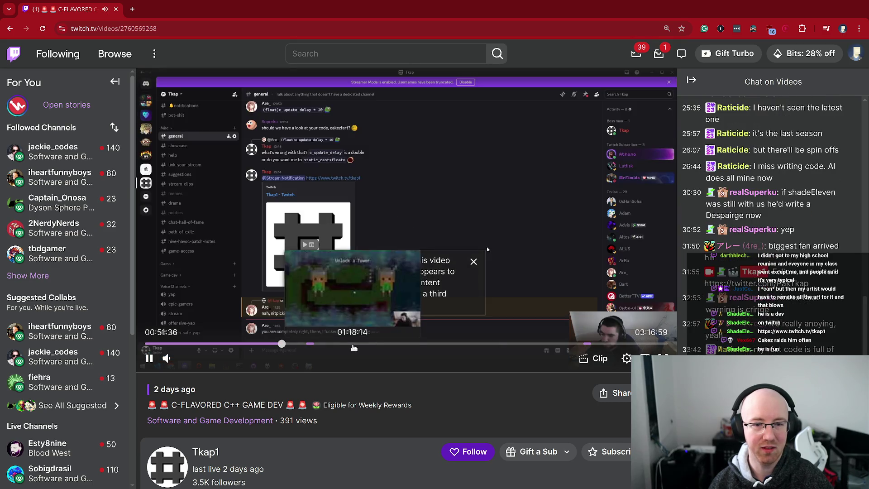
click(341, 345)
click(381, 345)
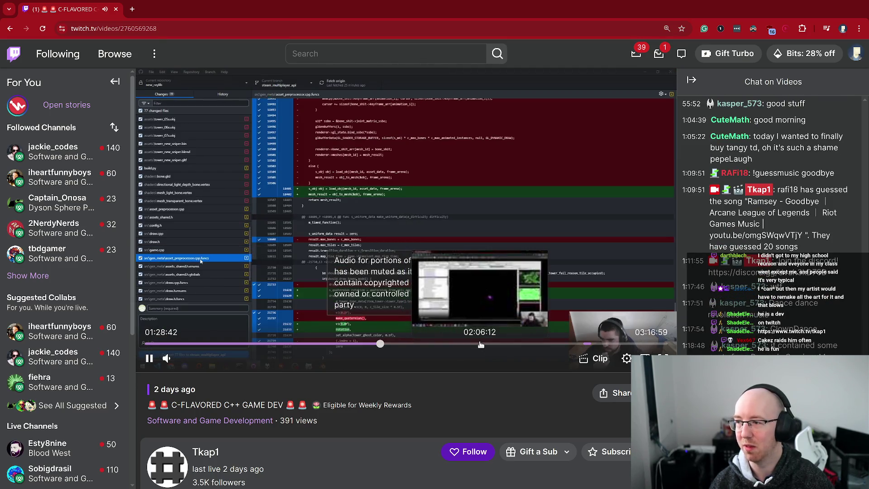
click(481, 345)
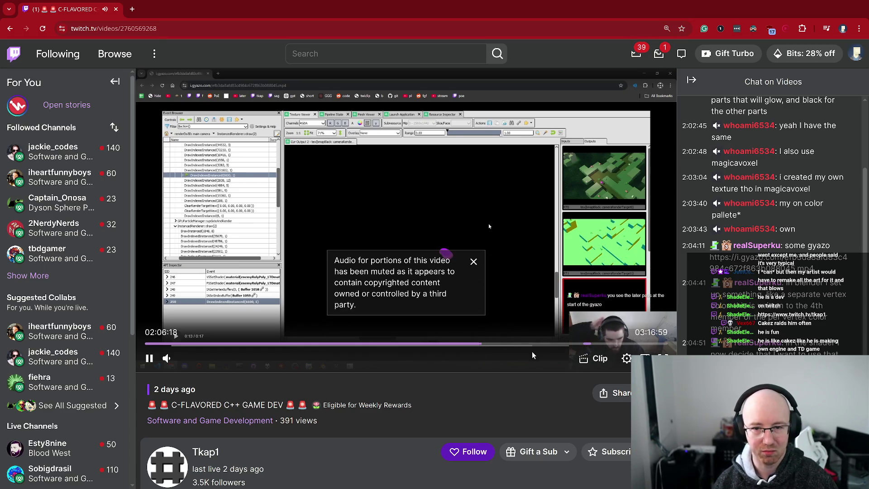
click(504, 348)
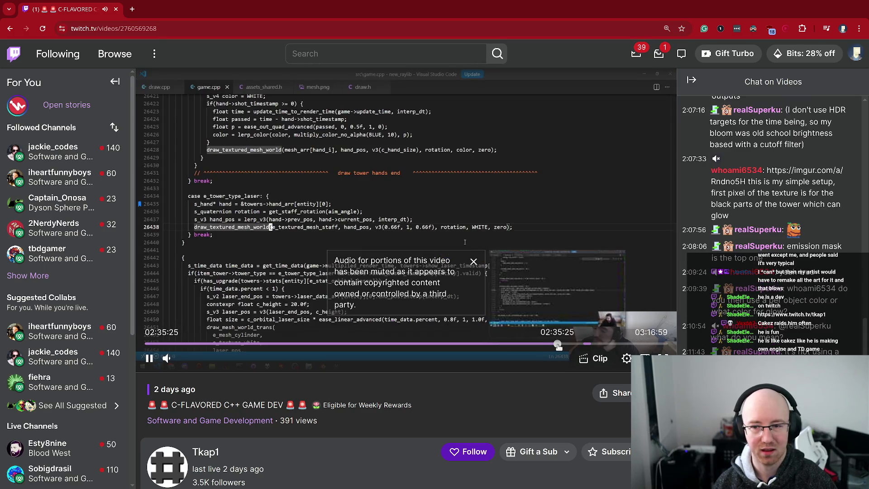
click(613, 347)
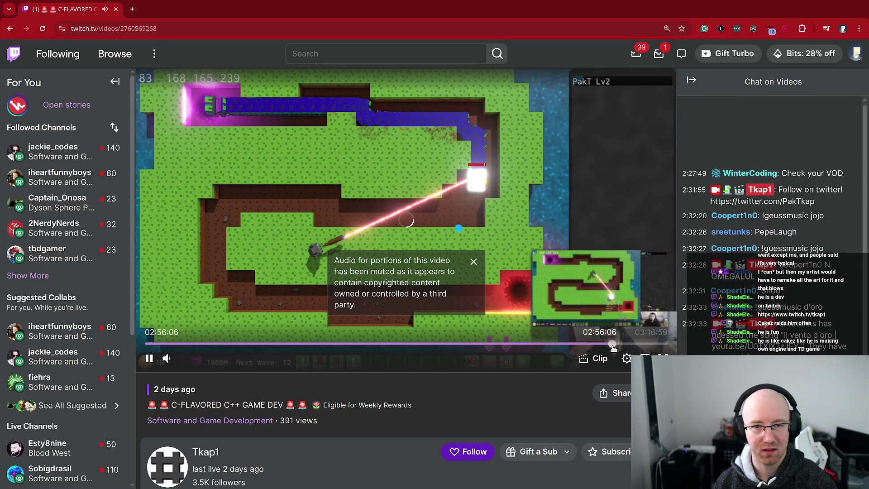
Step: Jump the VOD back to about 2:38 and dismiss the muted-audio notice
click(566, 345)
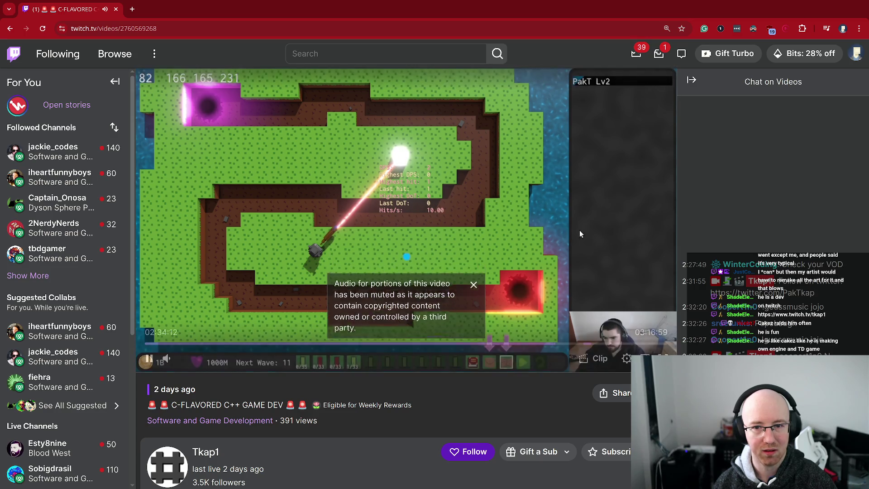
click(474, 261)
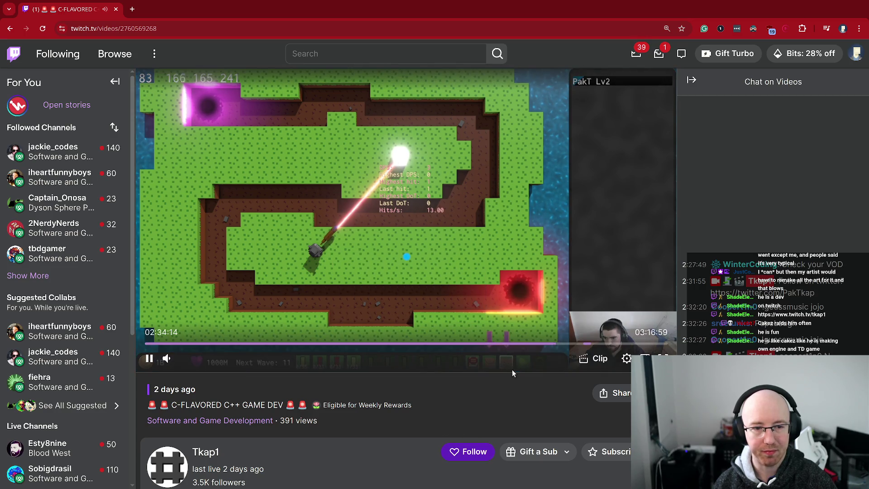
mouse_move(171, 363)
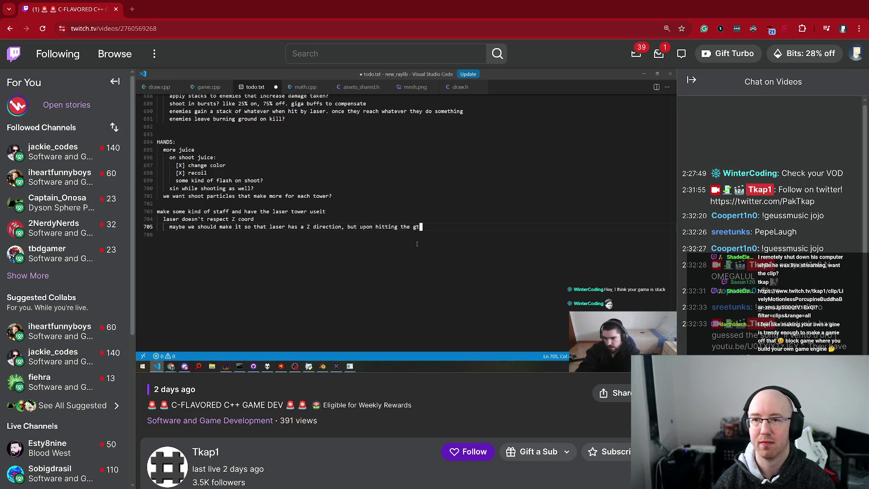
Step: Close the VOD window and maximize the Shade Eleven remote shutdown clip window
key(super+f)
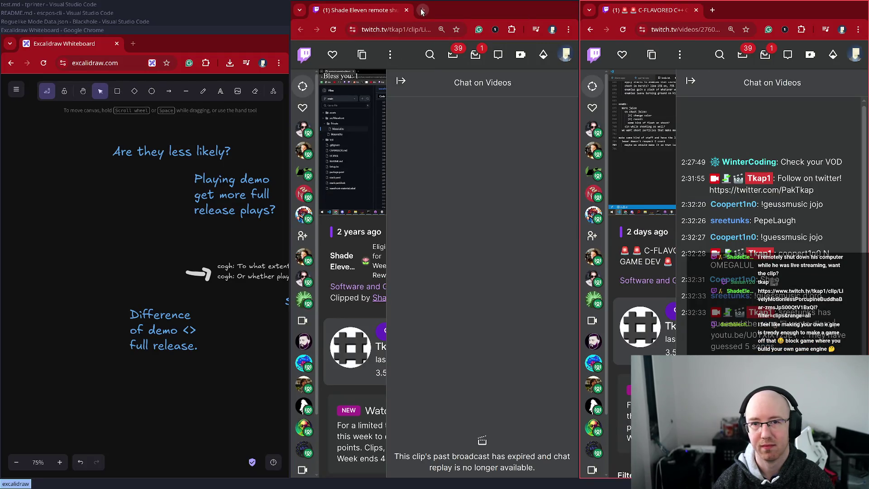
key(ctrl+w)
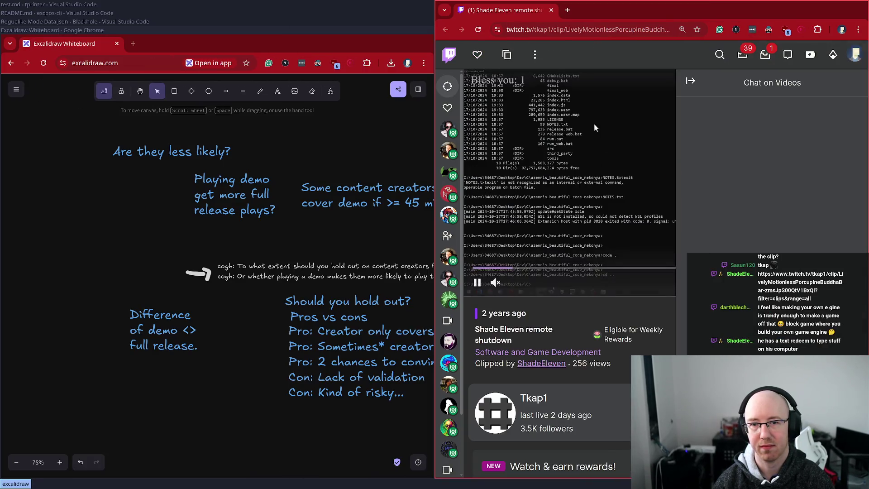
key(super+f)
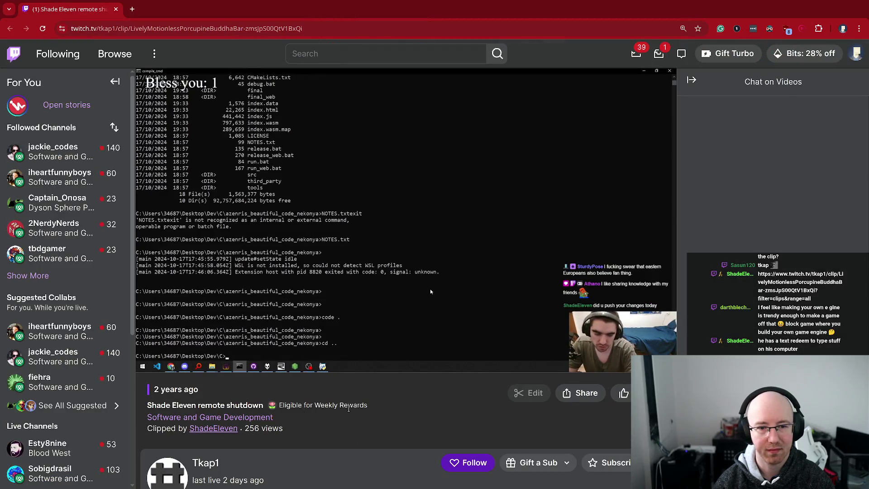
Step: Rewind the Shade Eleven clip to its start and play it through the shutdown command
click(430, 288)
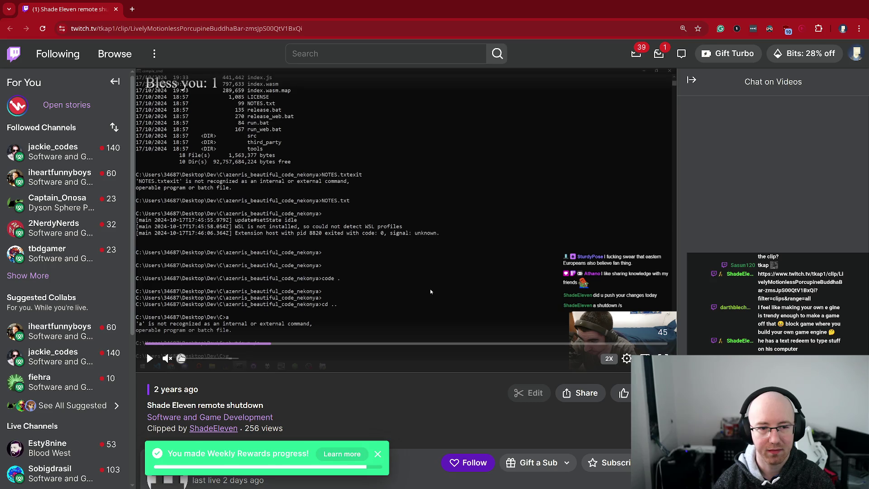
mouse_move(176, 344)
mouse_down()
mouse_move(134, 353)
mouse_move(277, 380)
mouse_up()
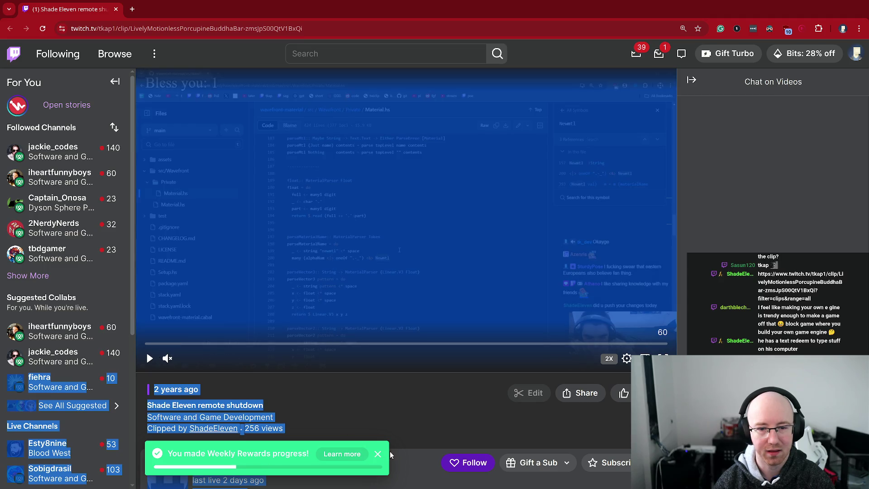
click(172, 361)
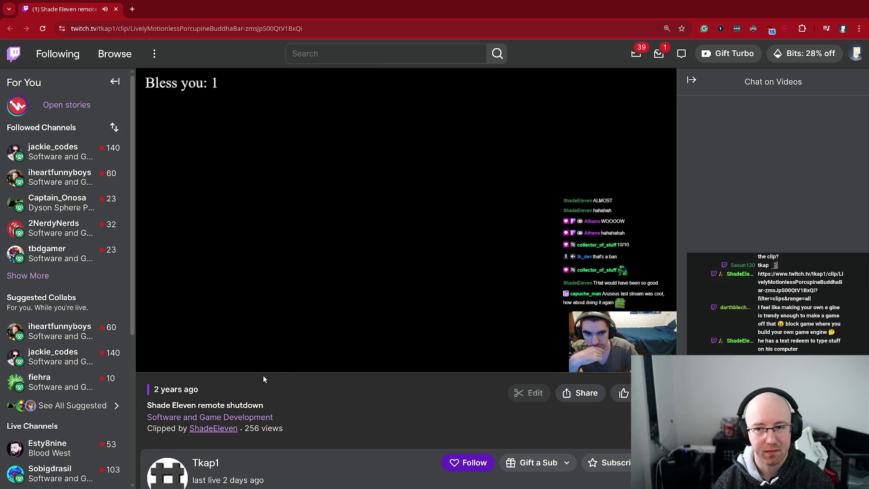
mouse_move(196, 360)
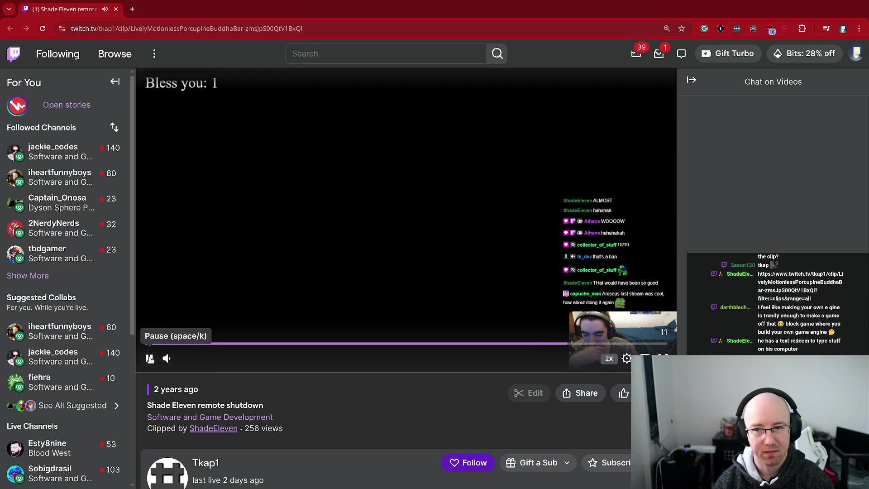
Step: Pause the clip player so it rests near the start on the Material.hs code
click(150, 359)
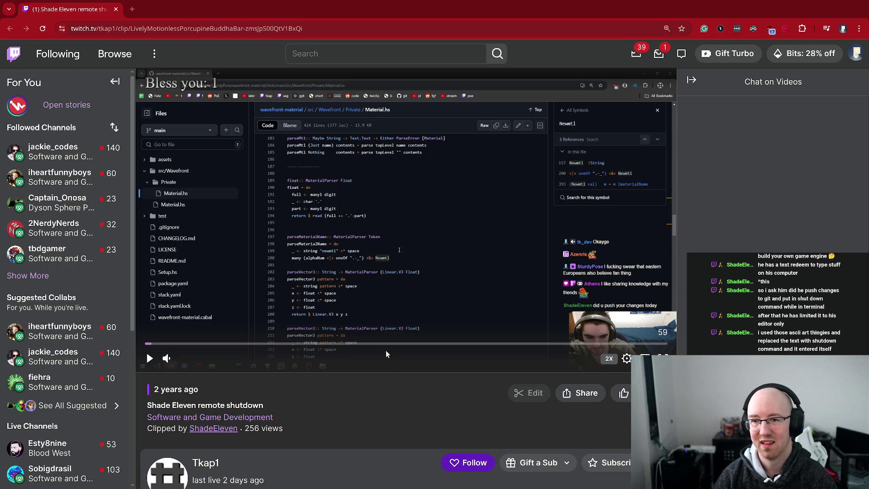
Step: Use Show More under Followed Channels to list PirateSoftware and the offline channels
mouse_move(86, 165)
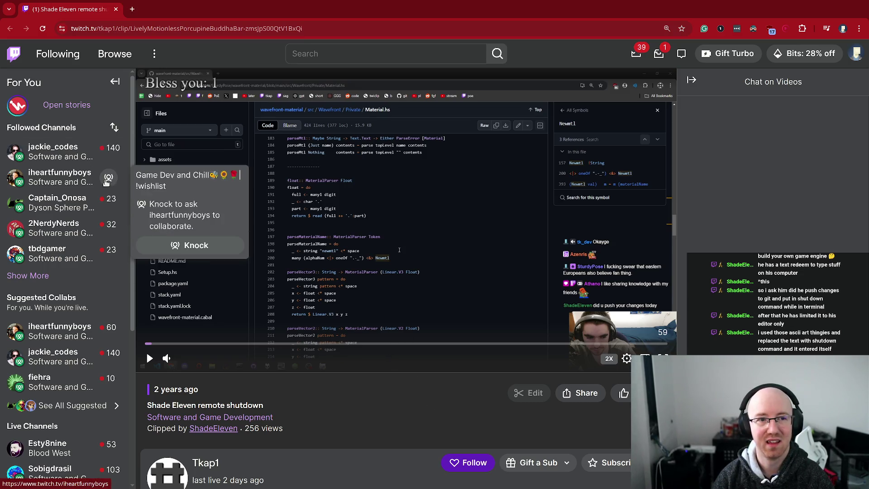
click(28, 276)
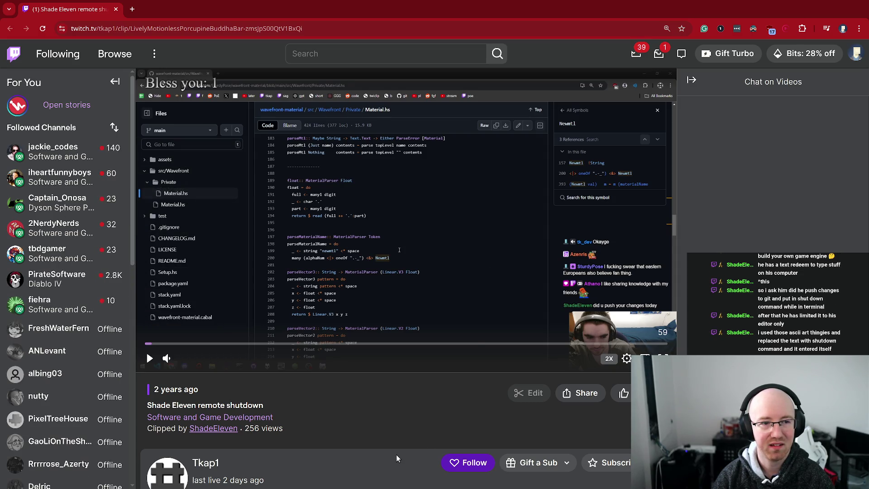
mouse_move(72, 282)
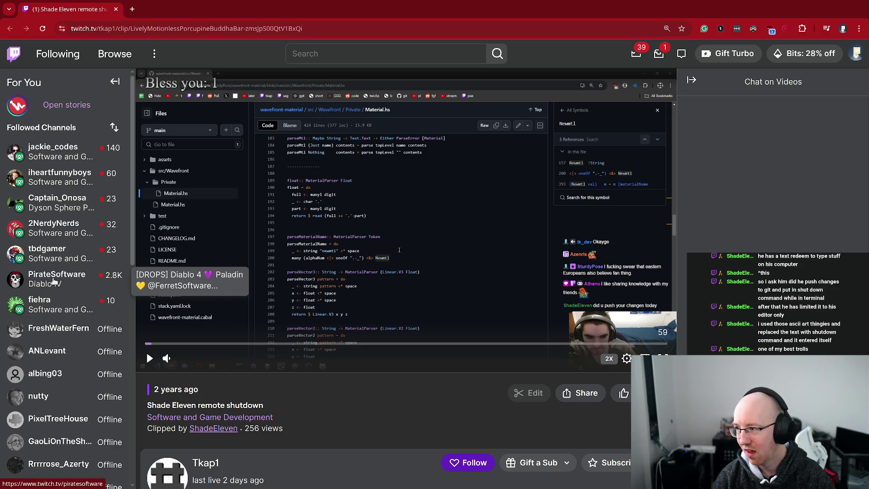